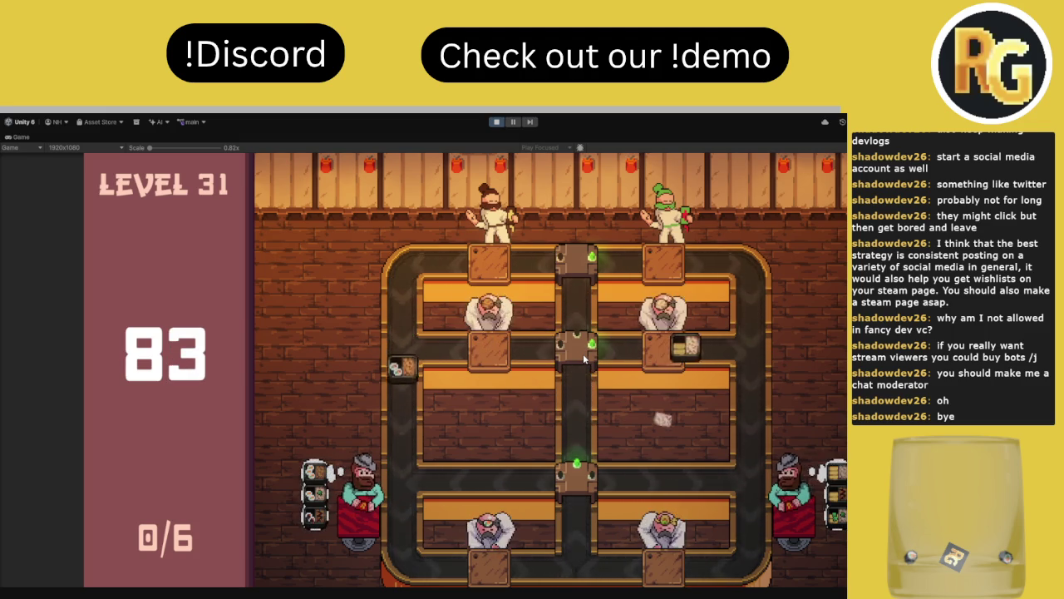
- Rotate the bottom, middle and top conveyor junctions to route trays until level 31 times out
click(575, 474)
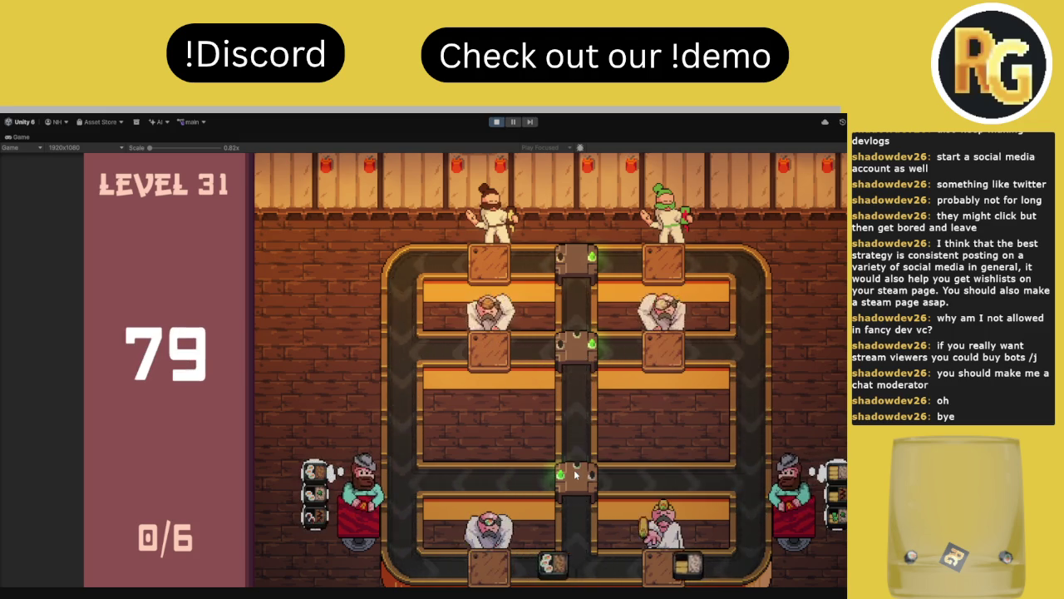
click(575, 474)
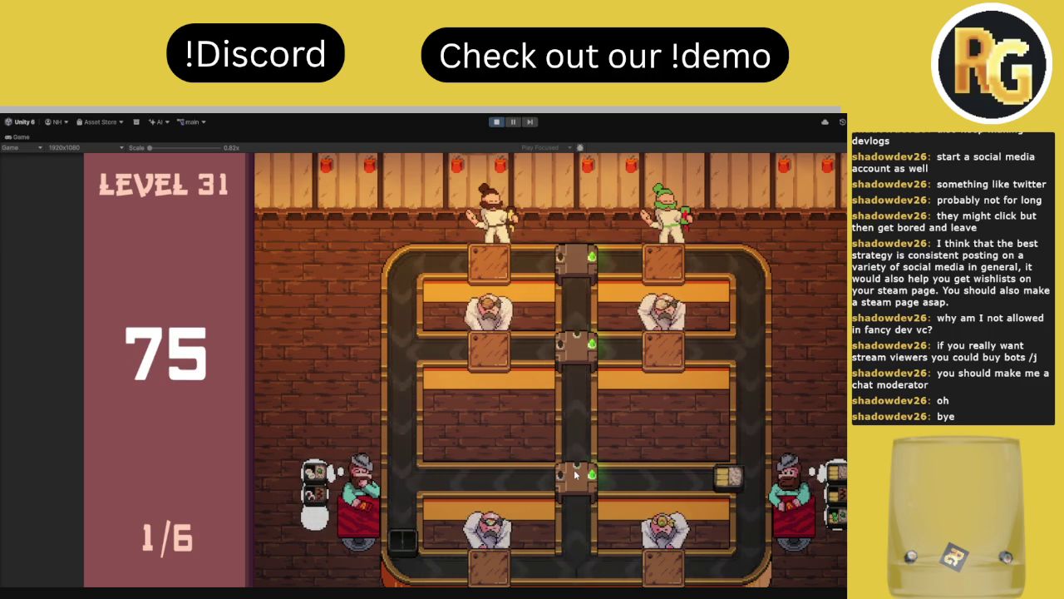
click(575, 474)
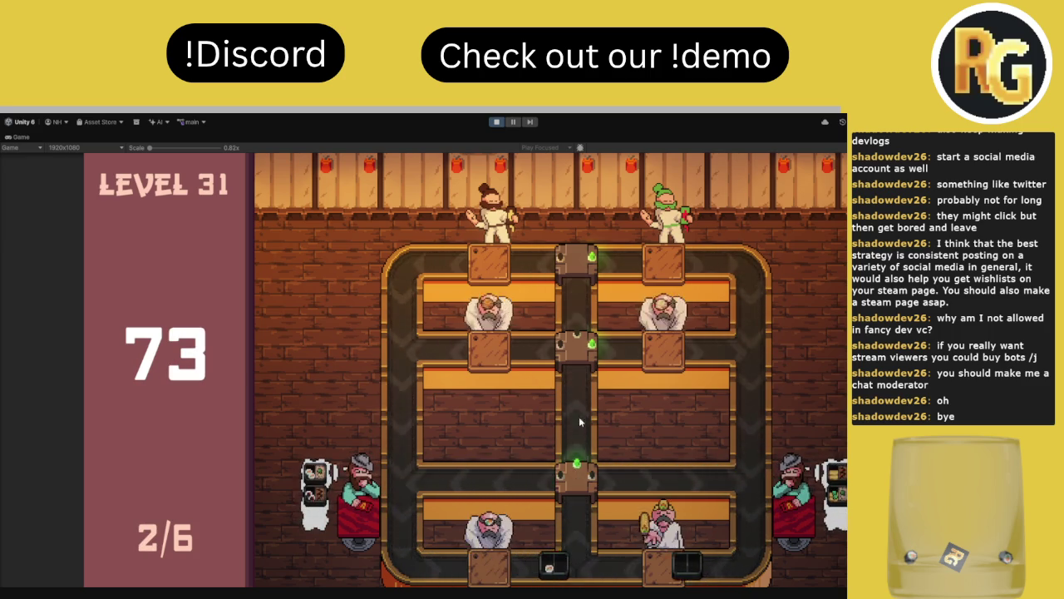
click(581, 360)
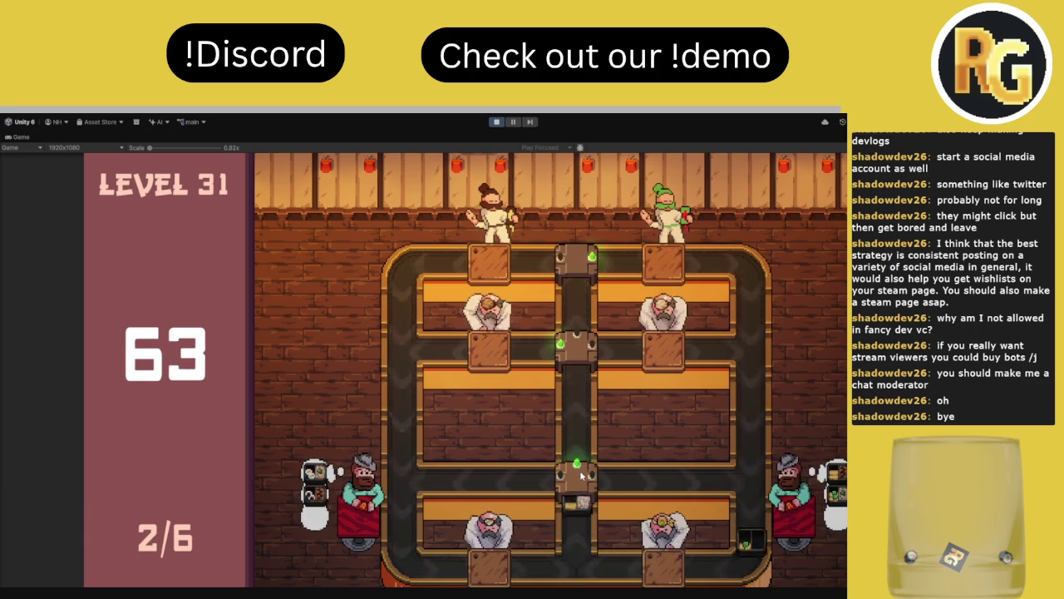
click(577, 347)
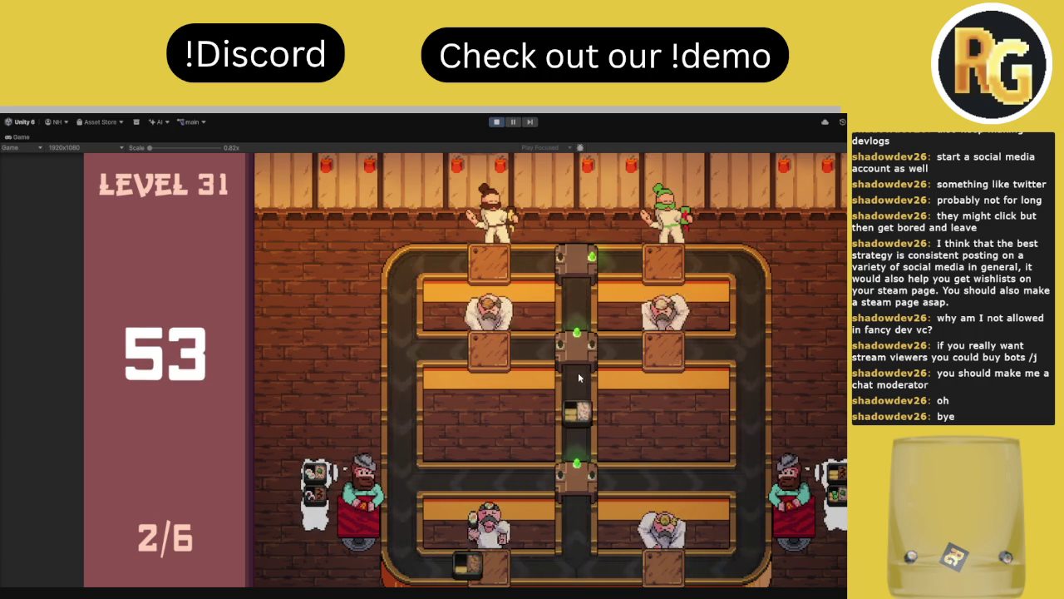
click(574, 476)
click(573, 475)
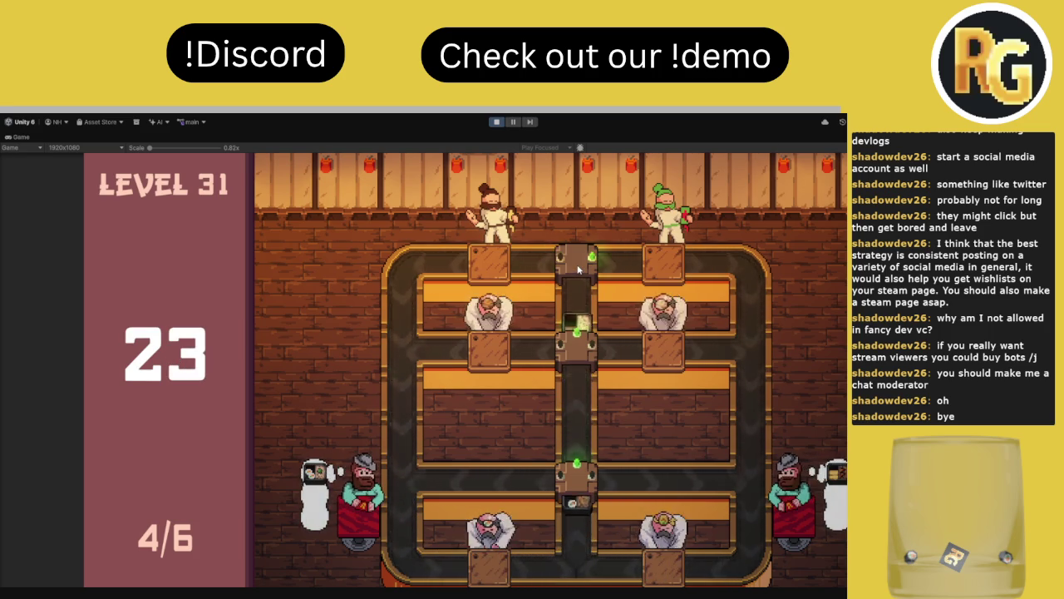
click(575, 264)
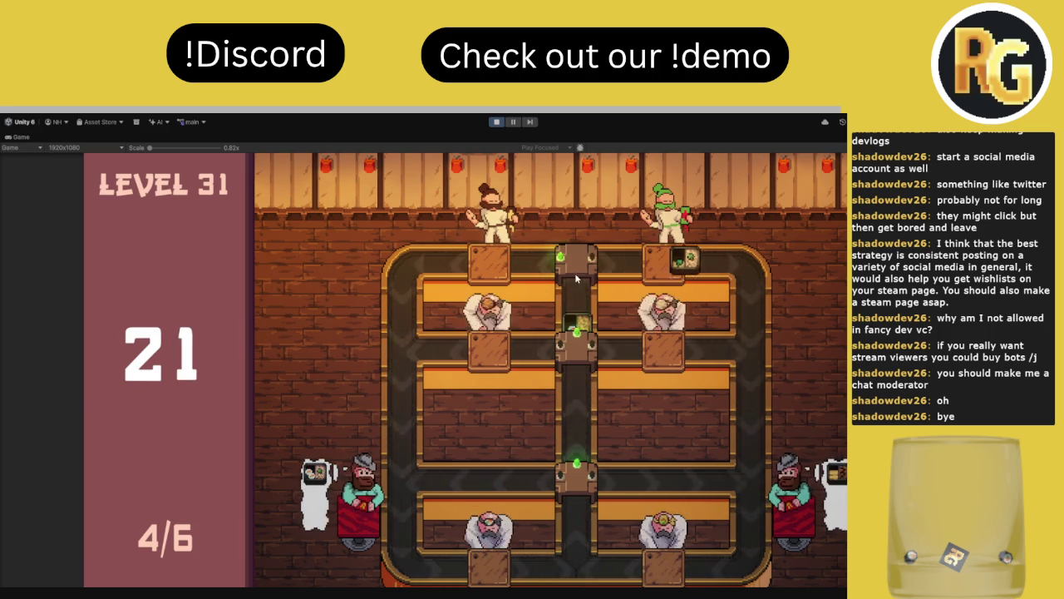
click(582, 491)
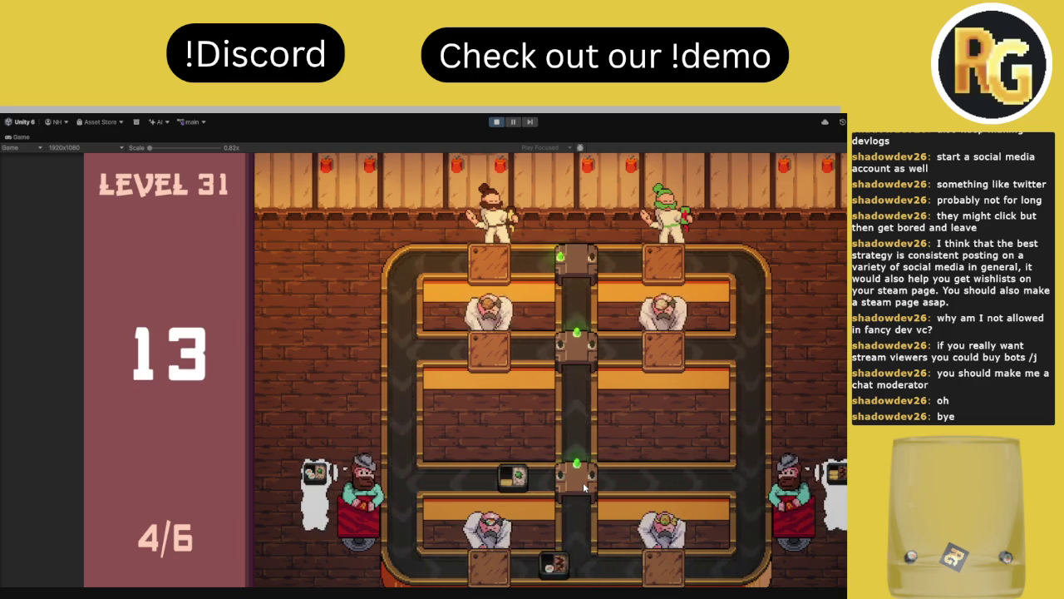
click(583, 489)
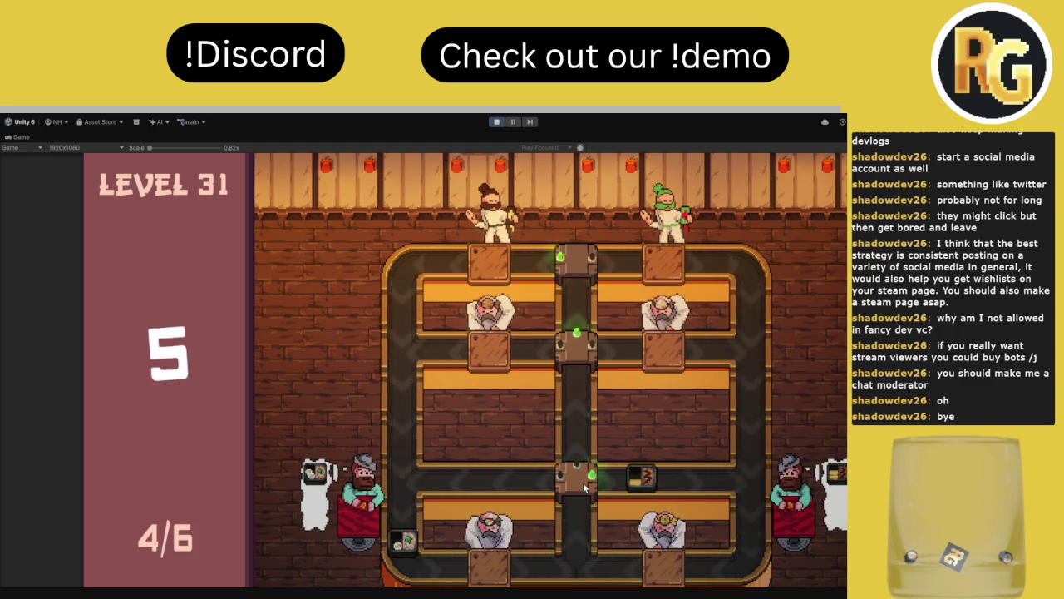
click(585, 488)
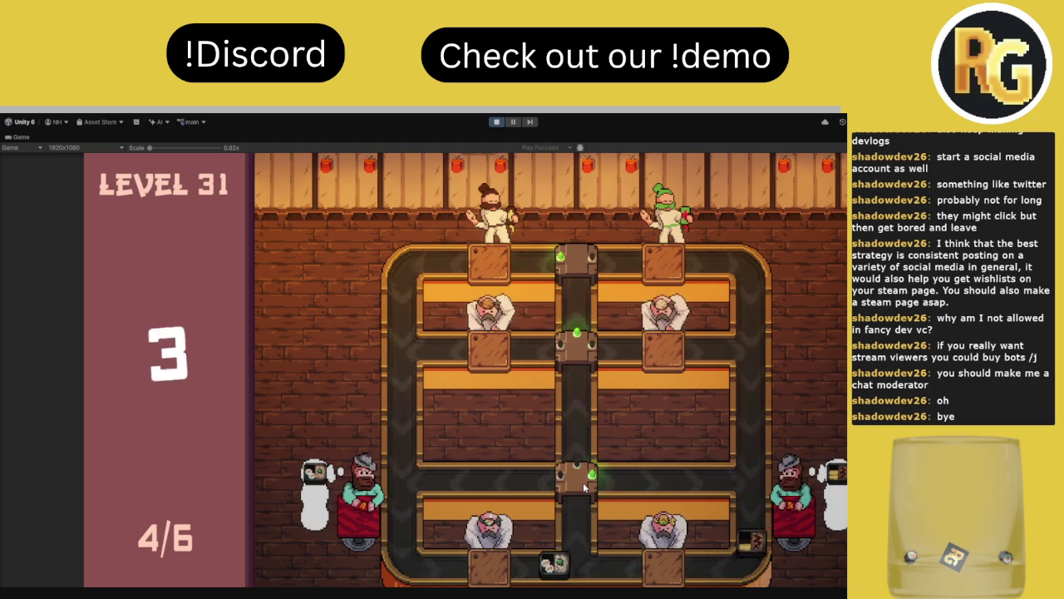
click(583, 482)
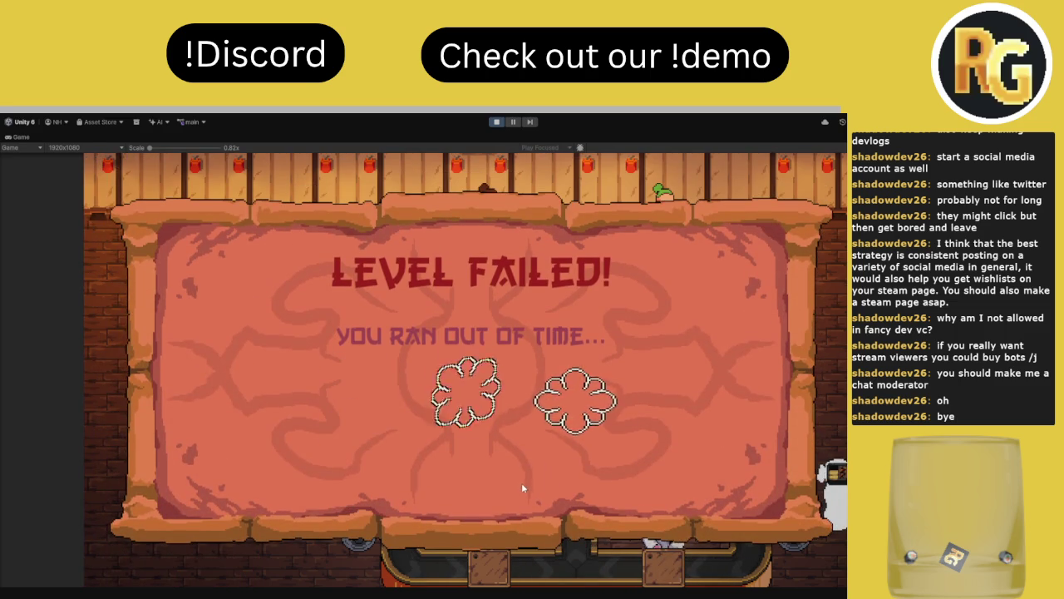
- Retry level 31, start the round, and point the bottom and middle junctions upward
click(382, 452)
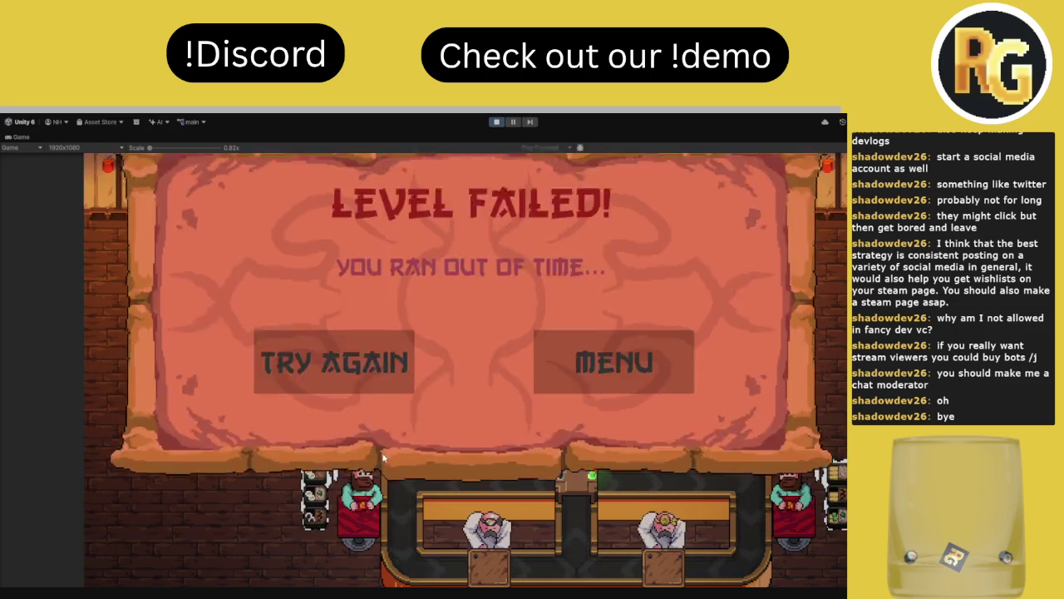
click(200, 541)
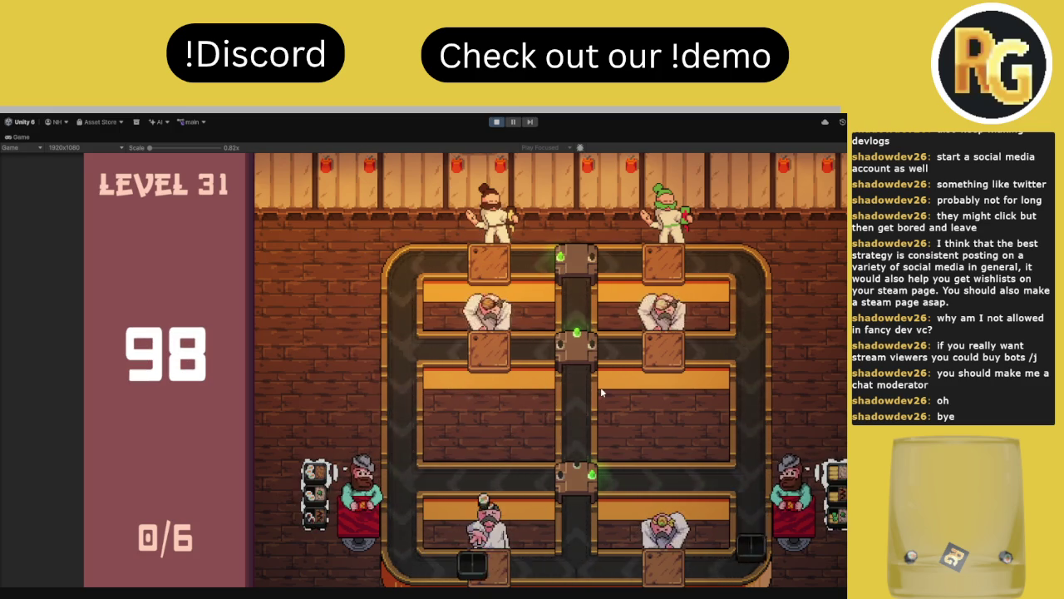
click(579, 479)
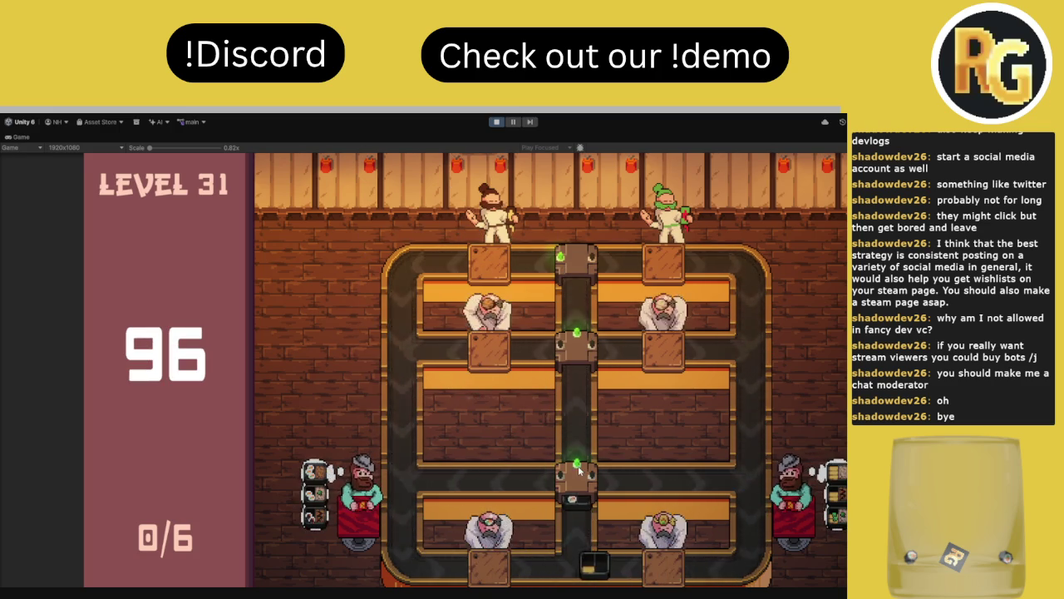
click(574, 356)
click(573, 356)
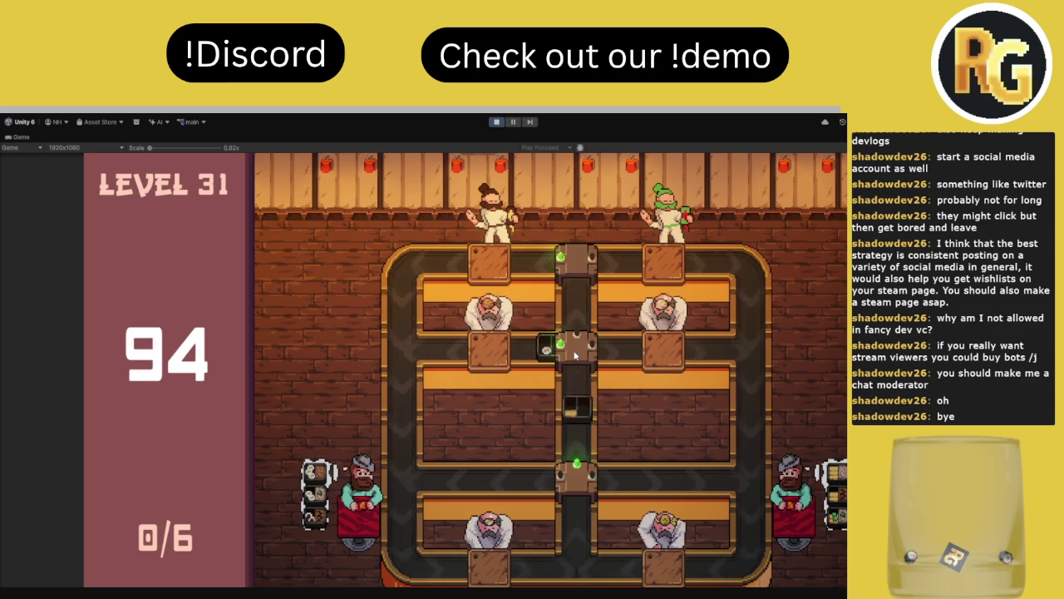
click(573, 356)
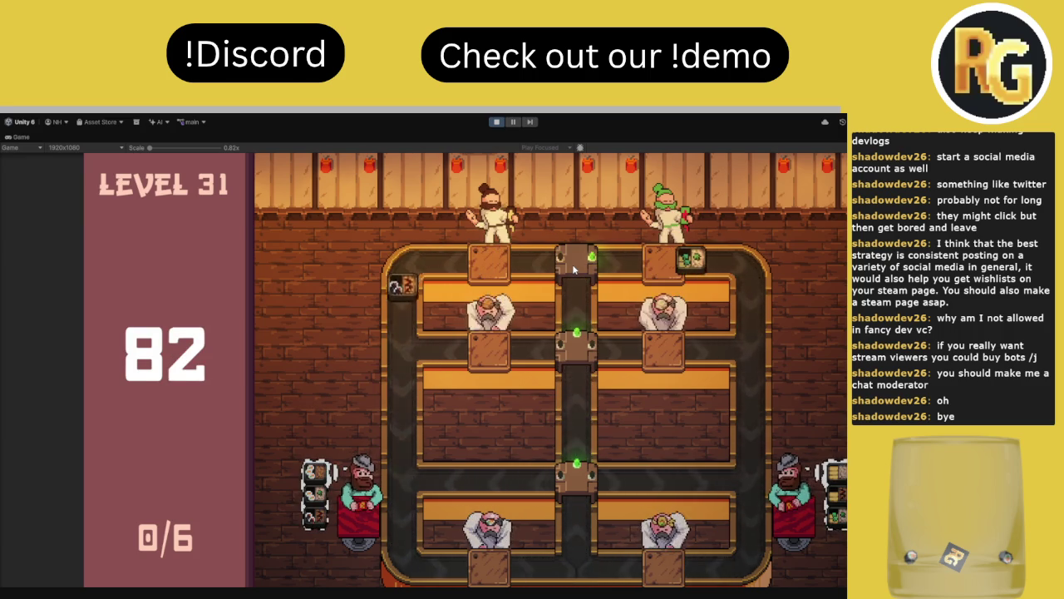
- Toggle the bottom junction between left and right to feed trays to customers
click(589, 489)
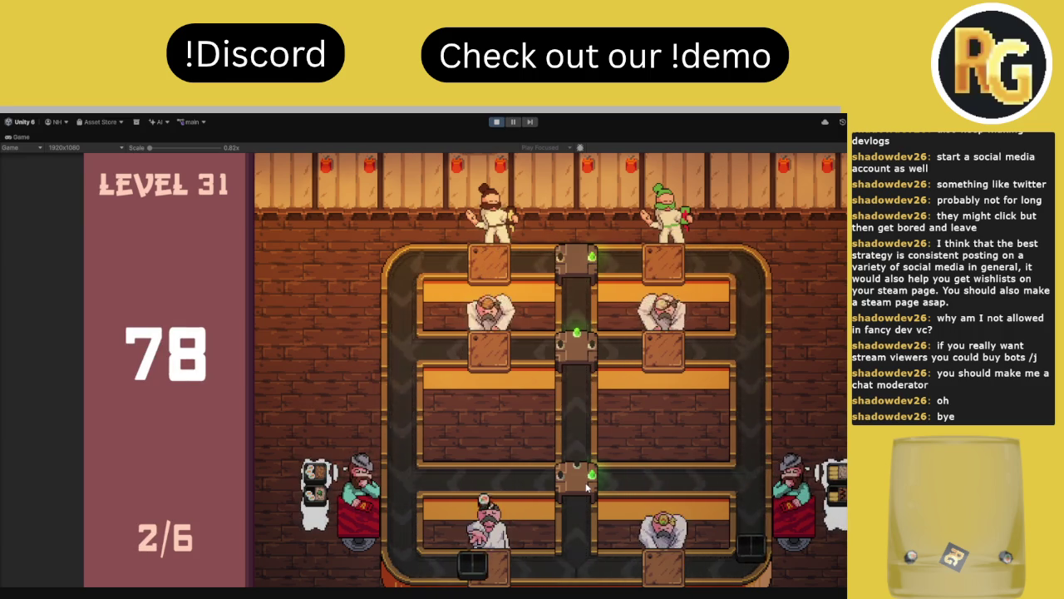
click(587, 488)
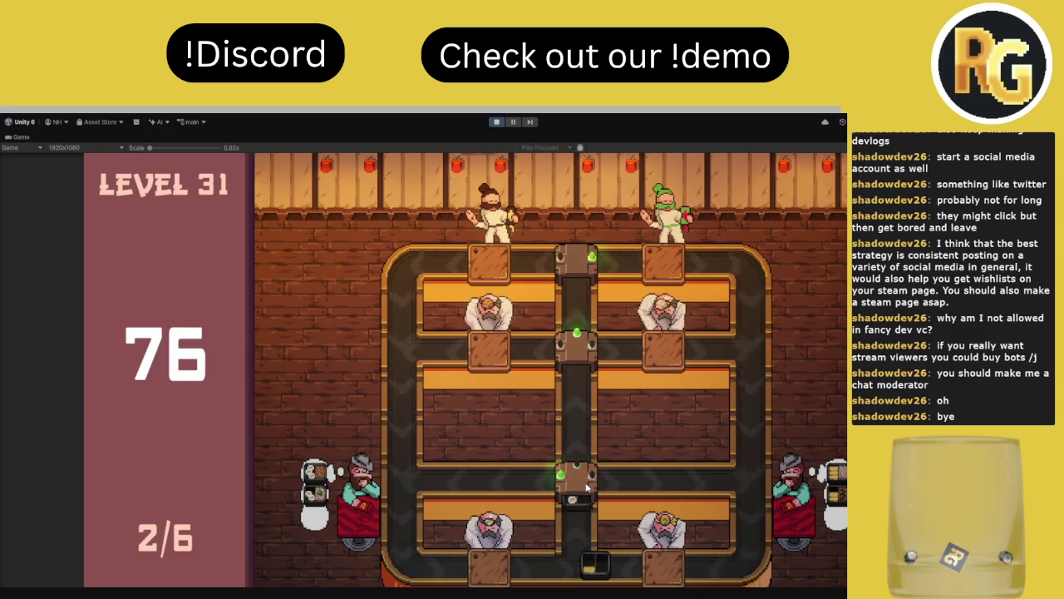
click(587, 489)
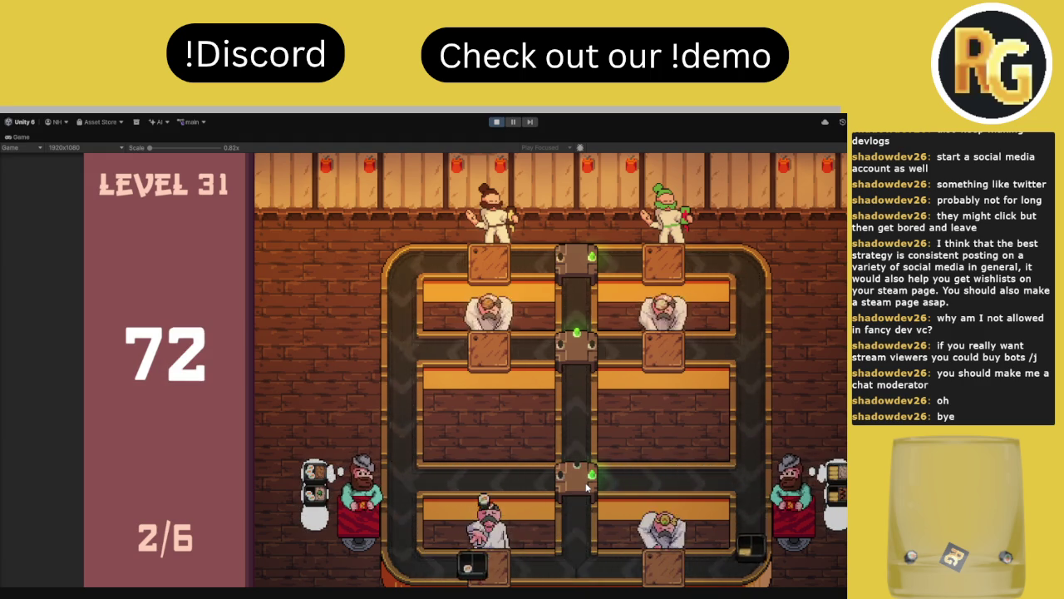
click(587, 489)
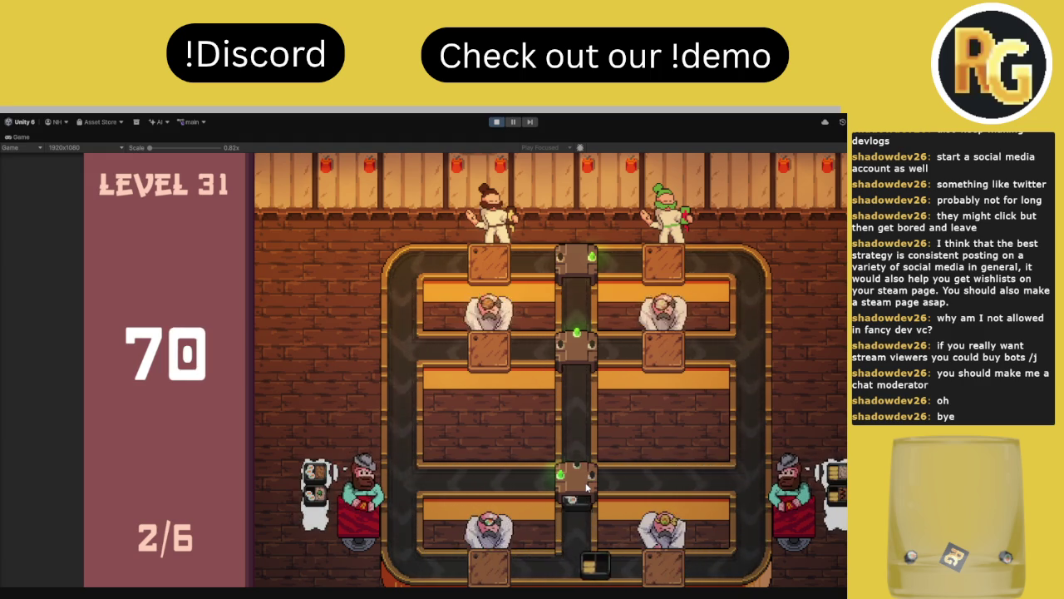
click(587, 489)
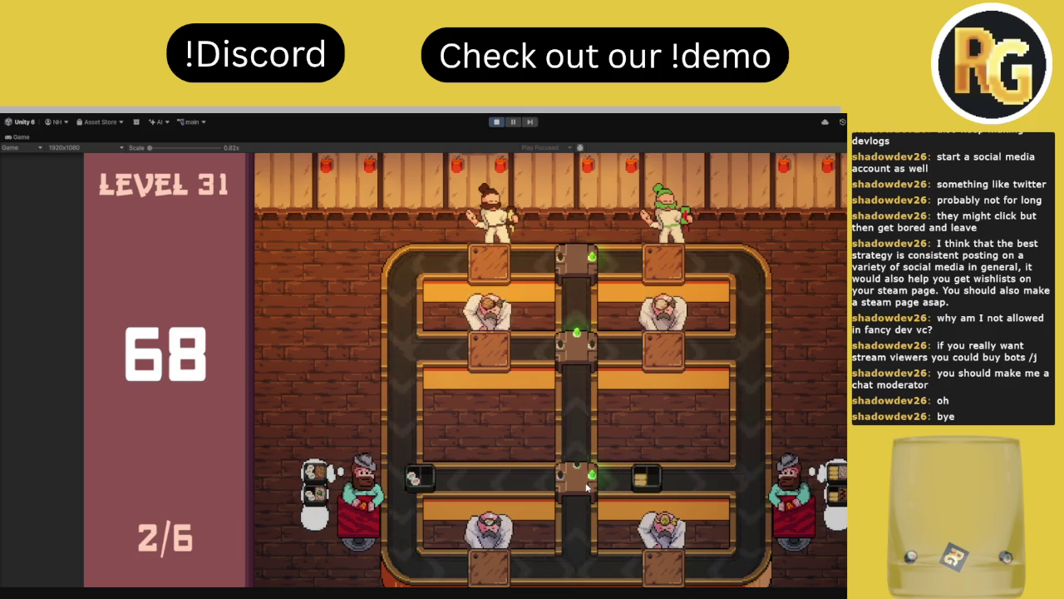
click(585, 489)
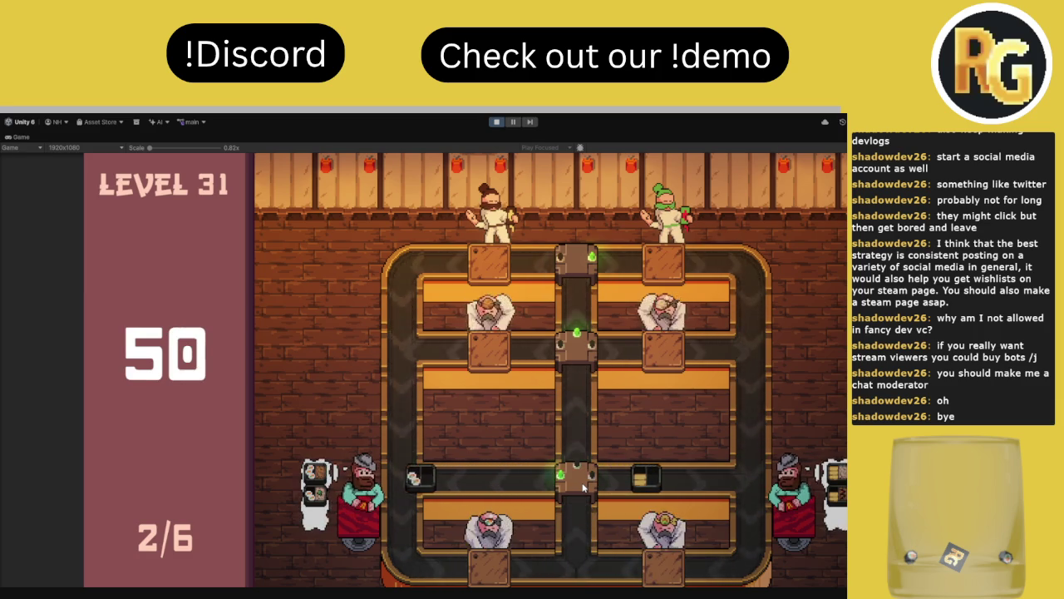
- Switch the middle junction between right and left to deliver the remaining trays
click(577, 353)
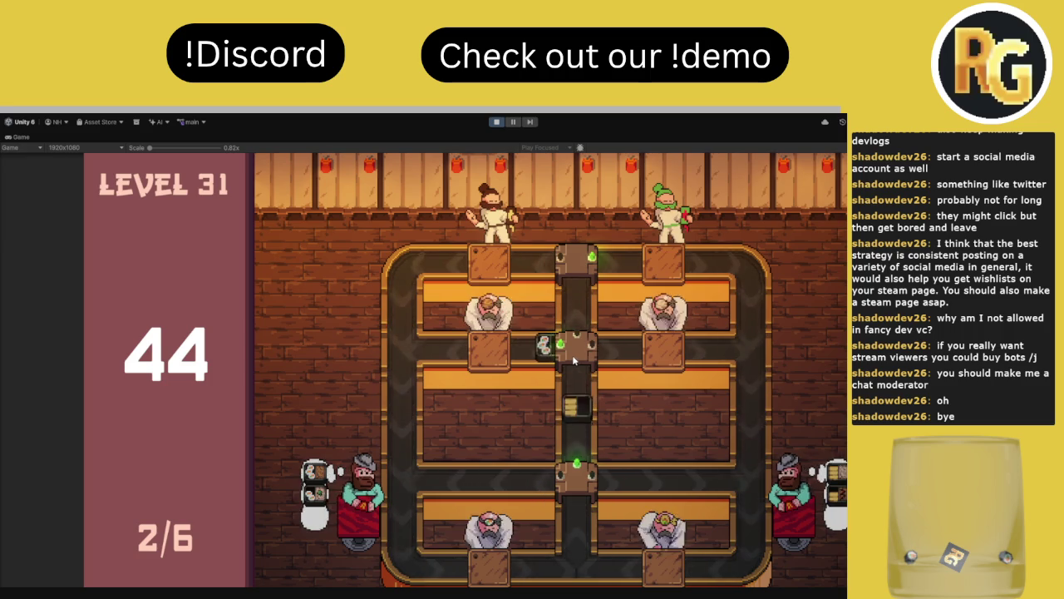
click(575, 355)
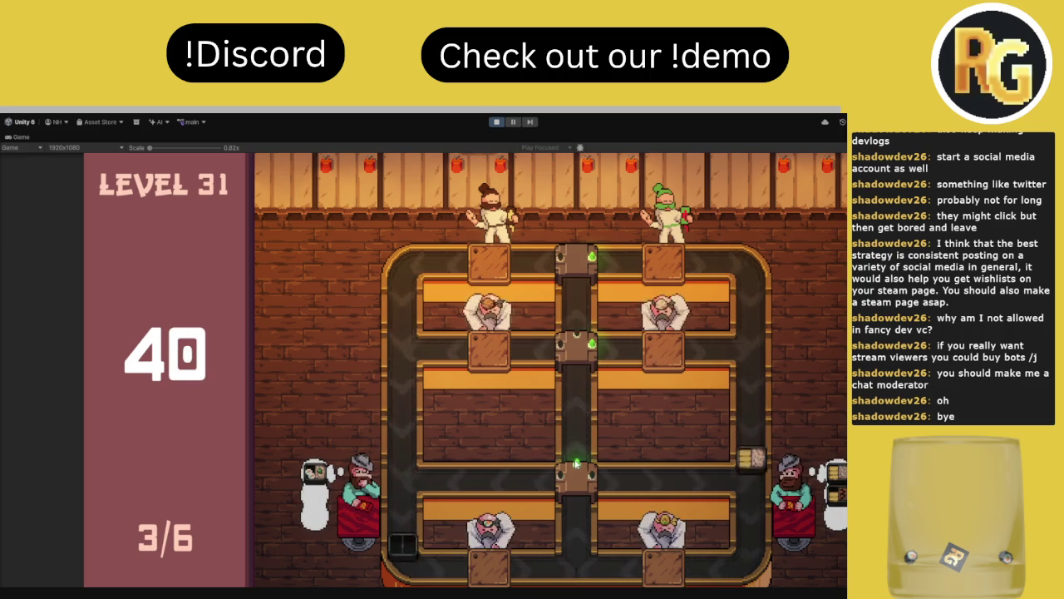
click(580, 359)
click(581, 359)
click(581, 359)
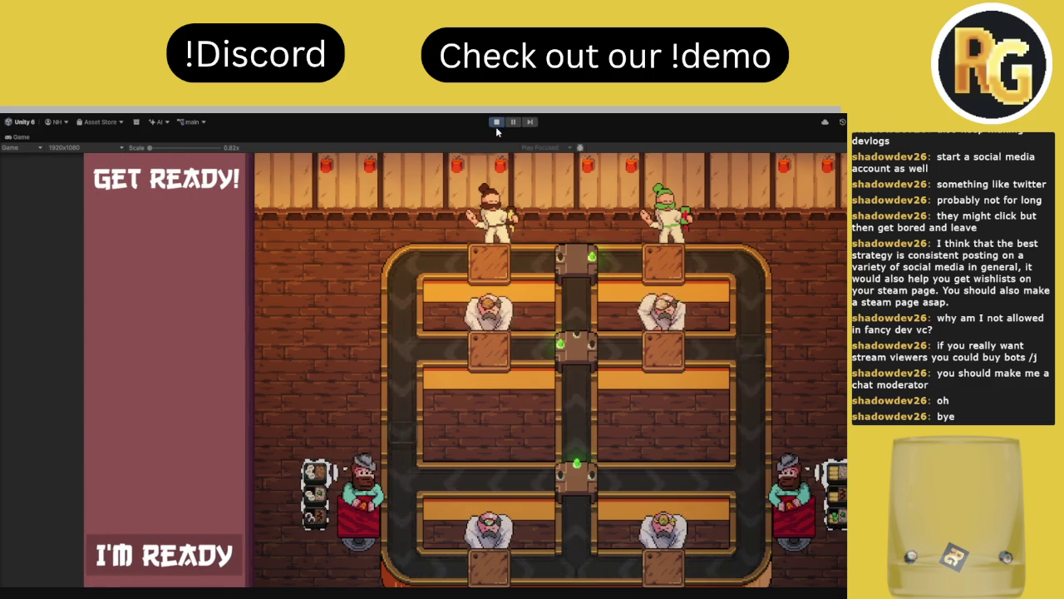
- Stop play mode, open the Level Select scene, and make the Game view taller
click(497, 123)
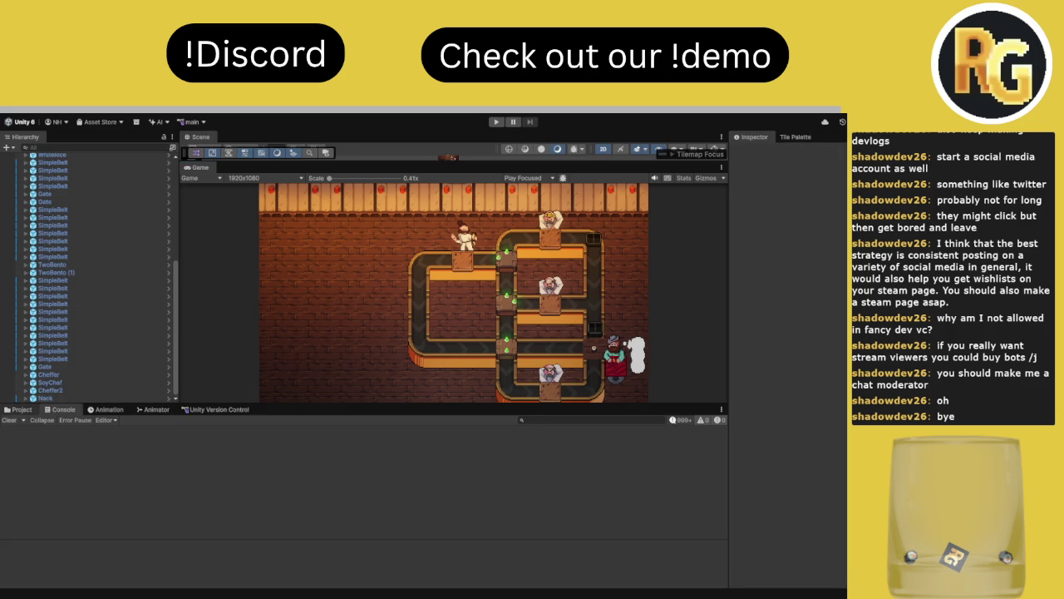
click(22, 409)
double_click(198, 457)
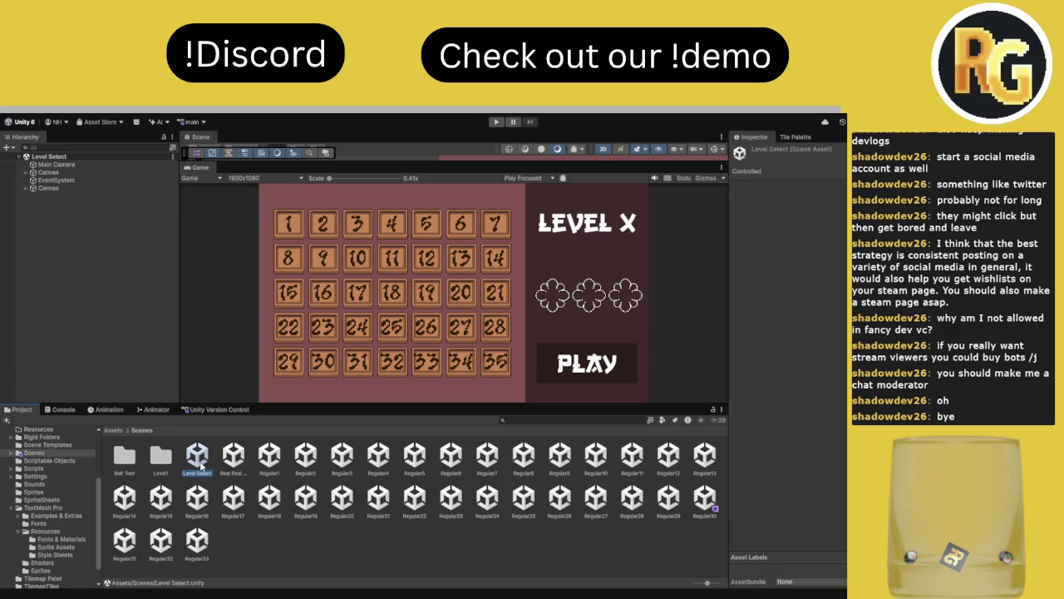
mouse_move(473, 408)
mouse_down()
mouse_move(446, 514)
mouse_move(445, 477)
mouse_move(438, 494)
mouse_move(431, 469)
mouse_up()
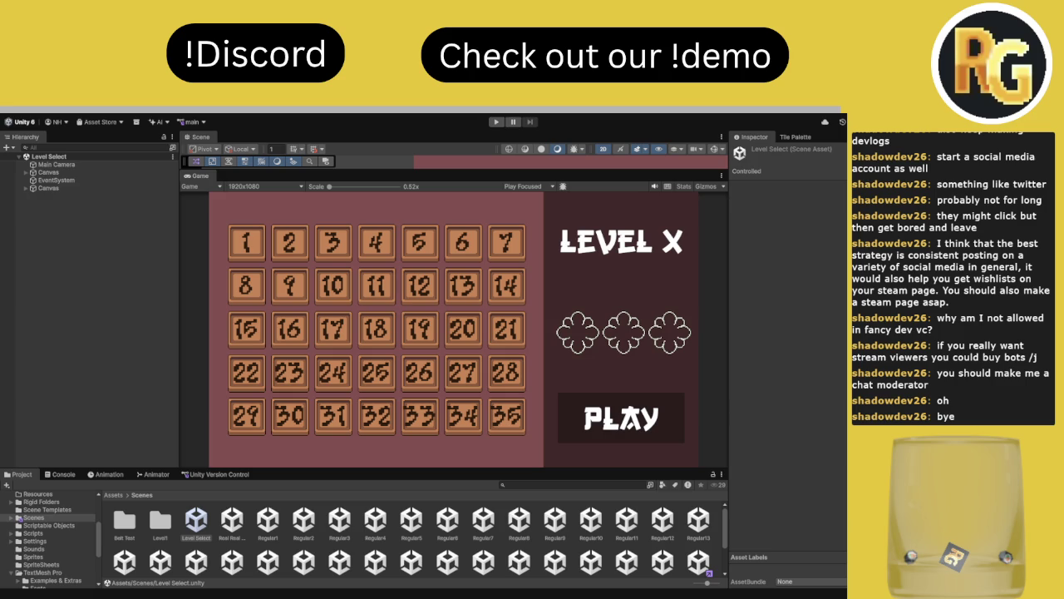
- Search 'jil', open the Jillian prefab, enlarge its Scene view, and show the Animator graph
click(189, 495)
click(515, 484)
text(o)
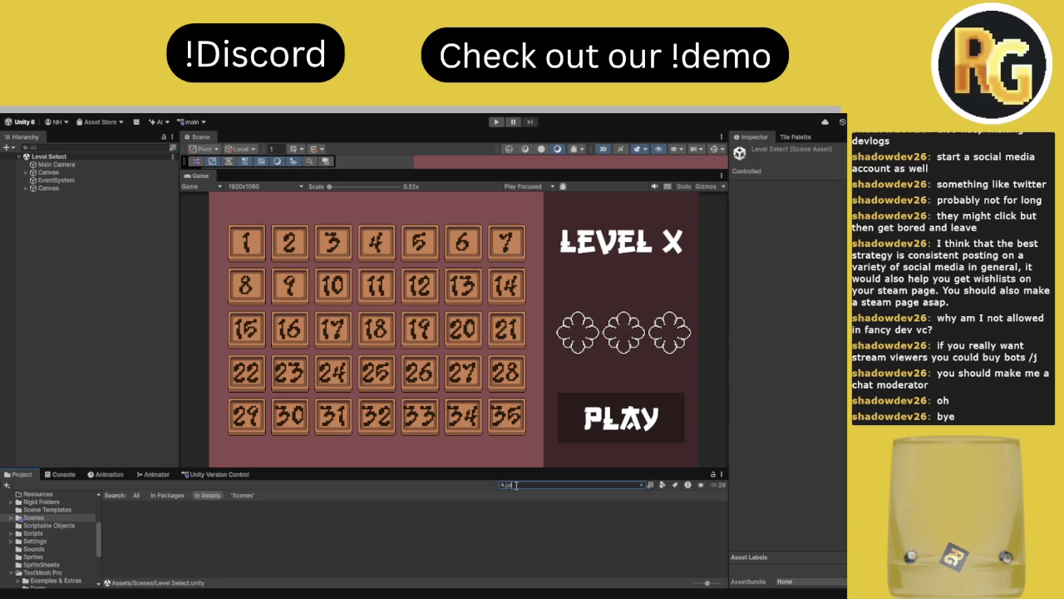
text(jil)
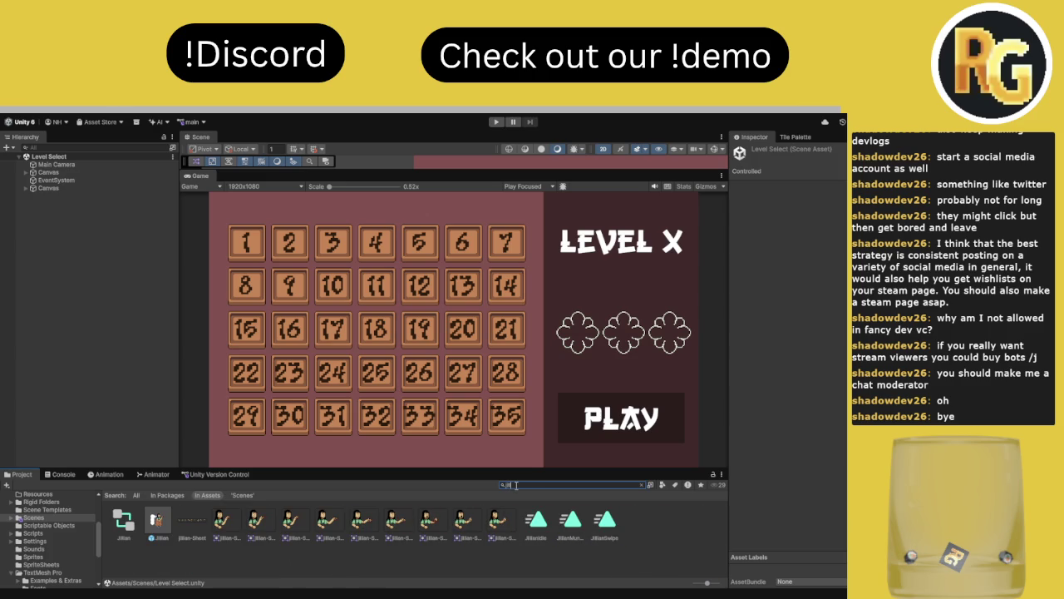
double_click(170, 530)
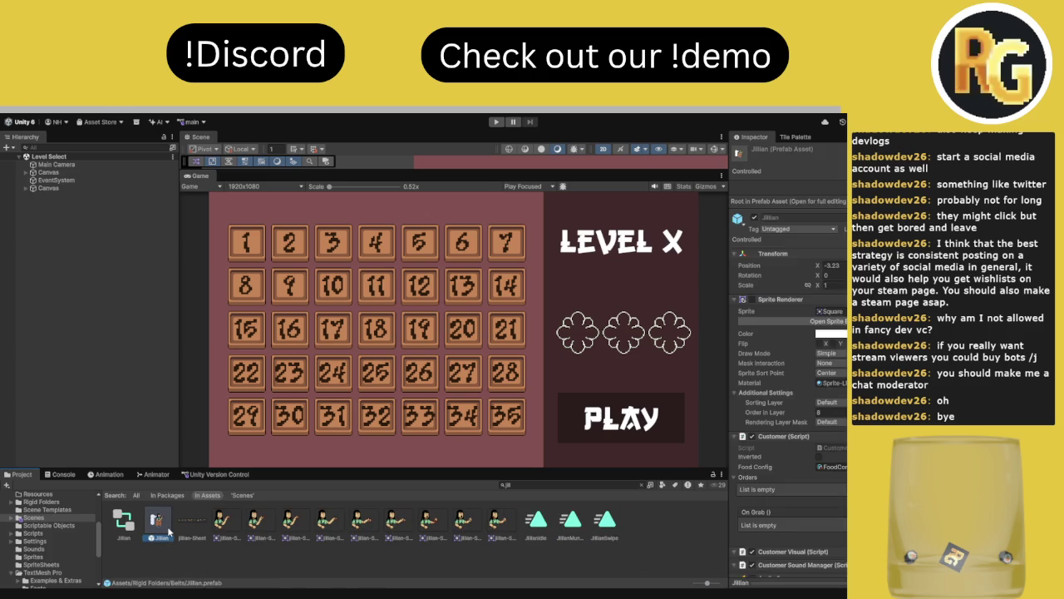
mouse_move(299, 169)
mouse_down()
mouse_move(299, 349)
mouse_move(299, 332)
mouse_up()
click(155, 474)
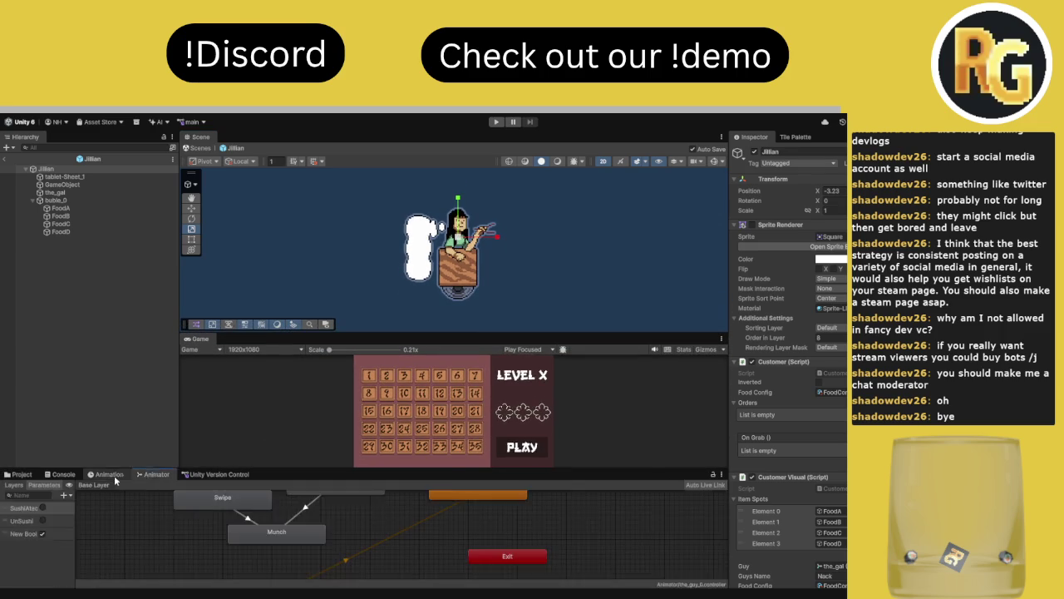
- Inspect tablet-Sheet_1, buble_0 and the_gal, then scrub the_gal's JillianSwipe clip
click(109, 474)
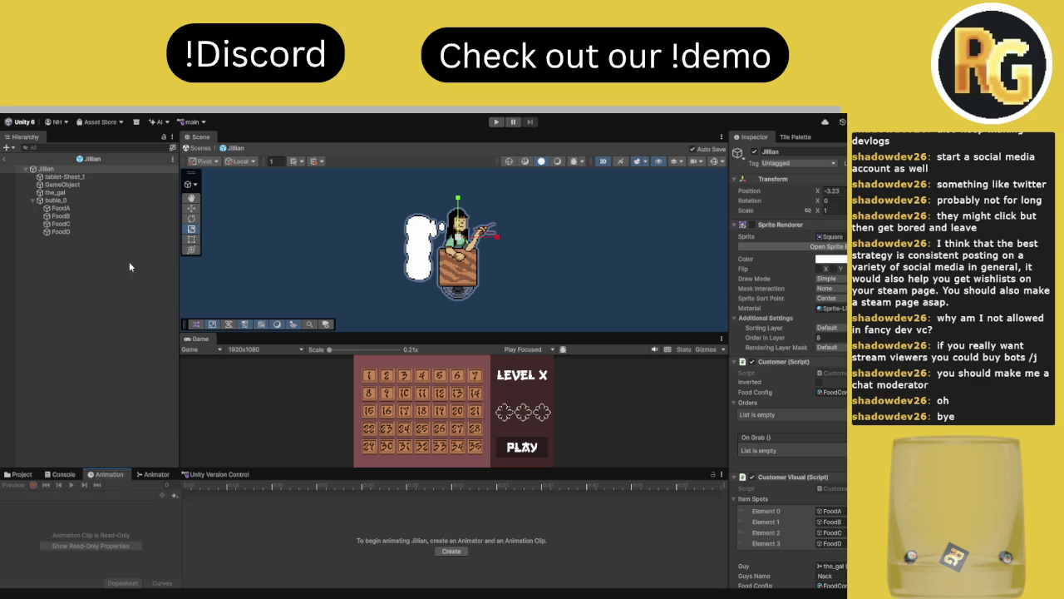
click(65, 177)
click(65, 199)
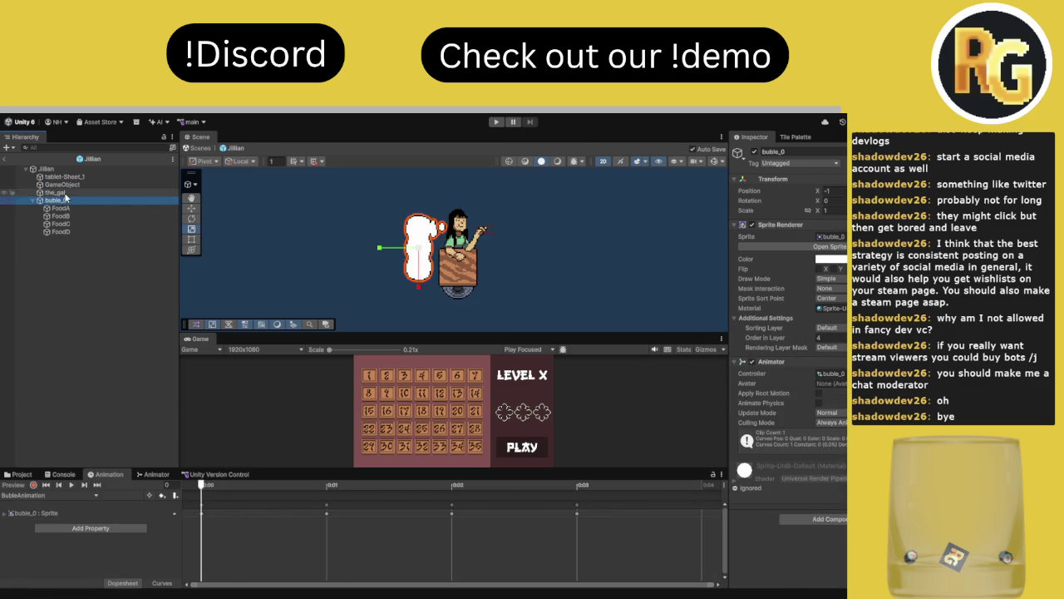
click(56, 193)
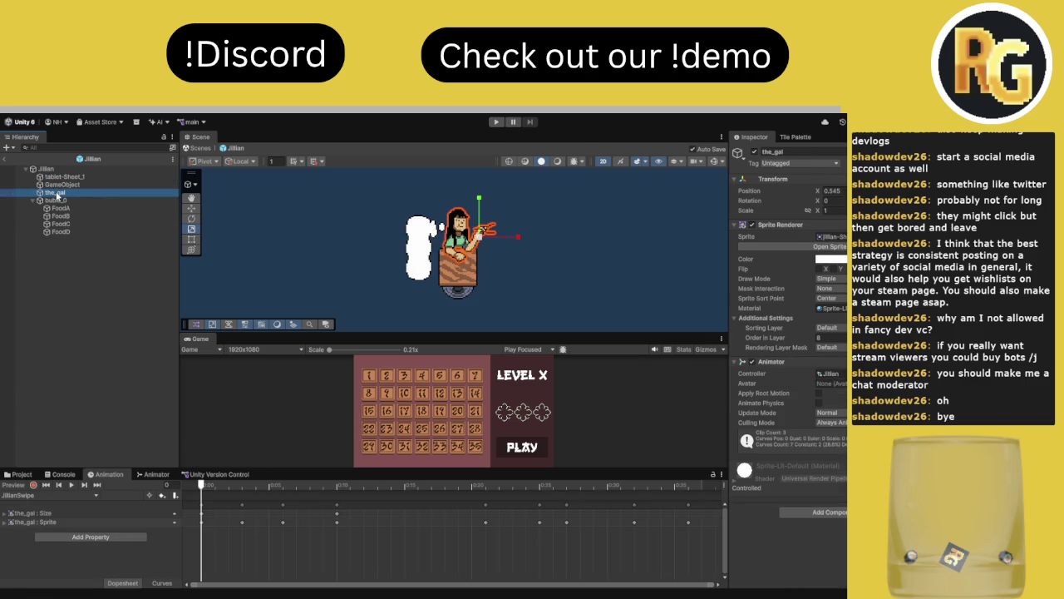
click(229, 488)
mouse_move(230, 489)
mouse_down()
mouse_move(647, 493)
mouse_move(468, 504)
mouse_move(553, 511)
mouse_move(311, 495)
mouse_move(647, 499)
mouse_move(412, 509)
mouse_move(677, 521)
mouse_move(375, 511)
mouse_move(716, 515)
mouse_move(258, 522)
mouse_move(242, 515)
mouse_move(591, 519)
mouse_move(190, 497)
mouse_move(434, 515)
mouse_move(311, 516)
mouse_up()
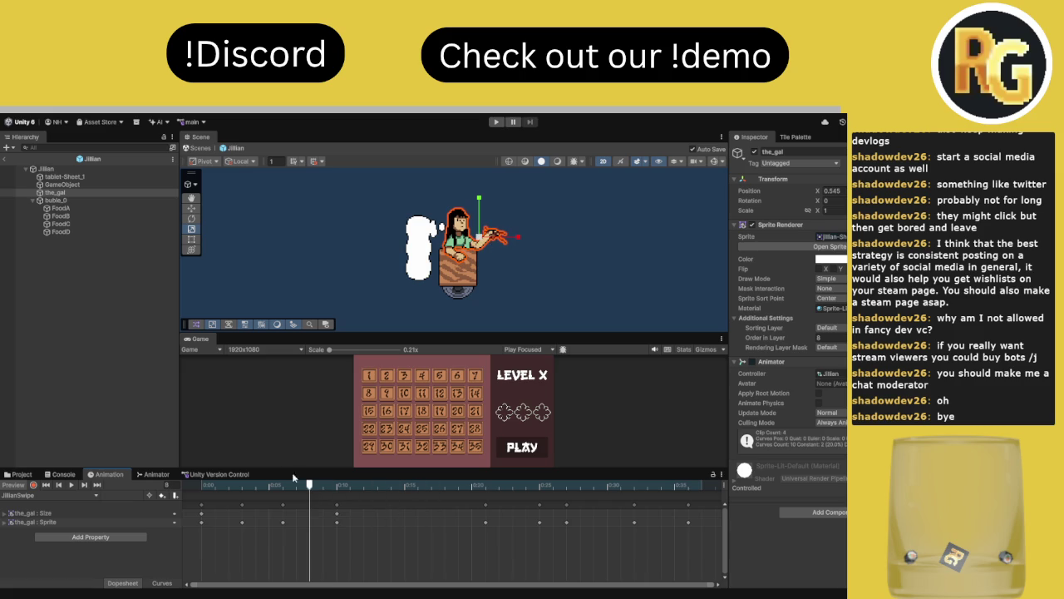
- Recheck the Jillian root, tablet-Sheet_1 and buble_0 animations, then scrub JillianSwipe further along
click(72, 170)
click(72, 176)
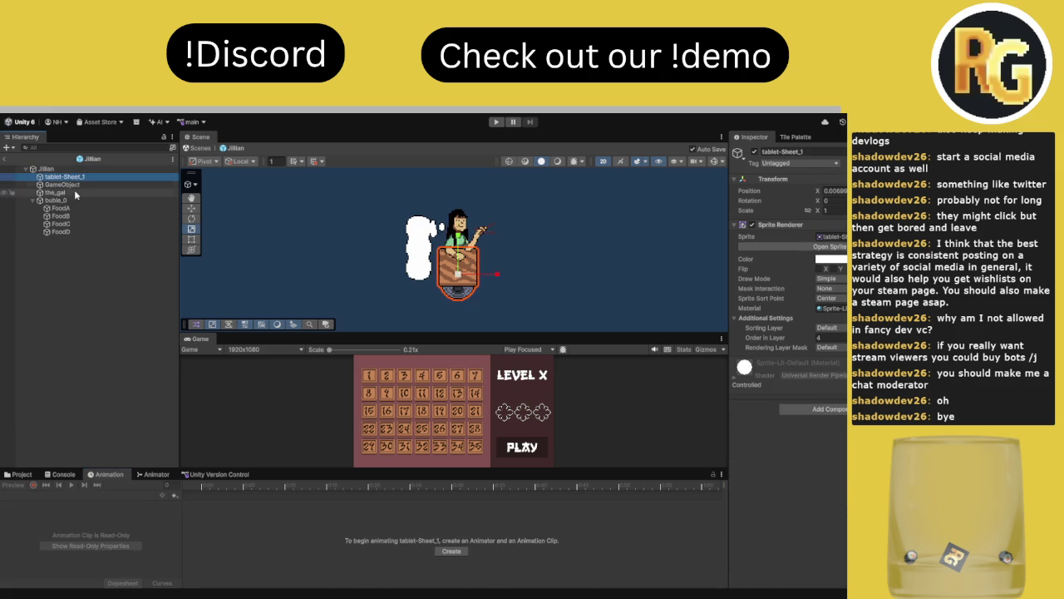
click(76, 192)
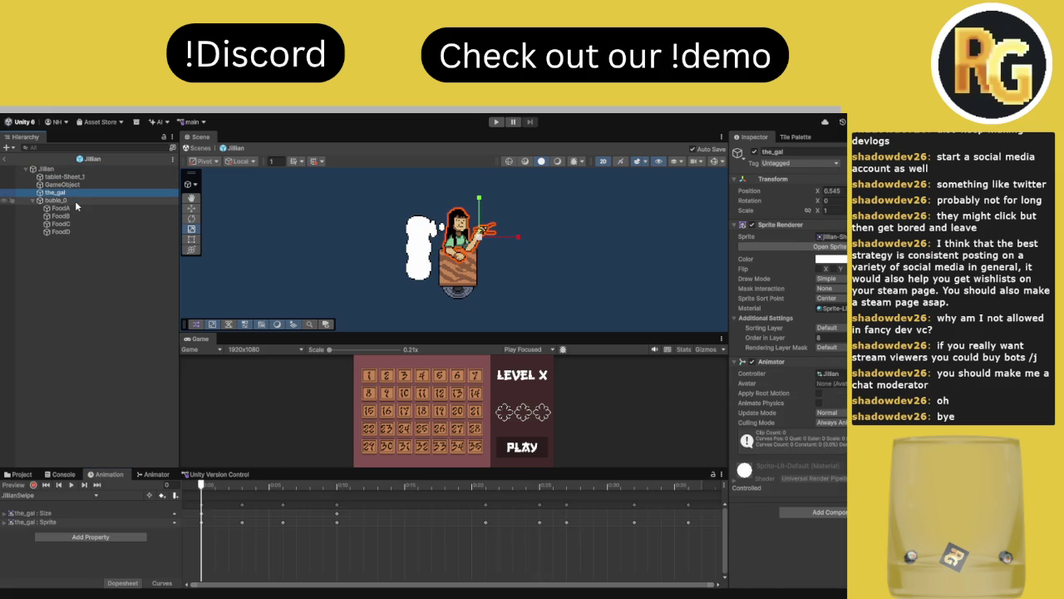
click(75, 200)
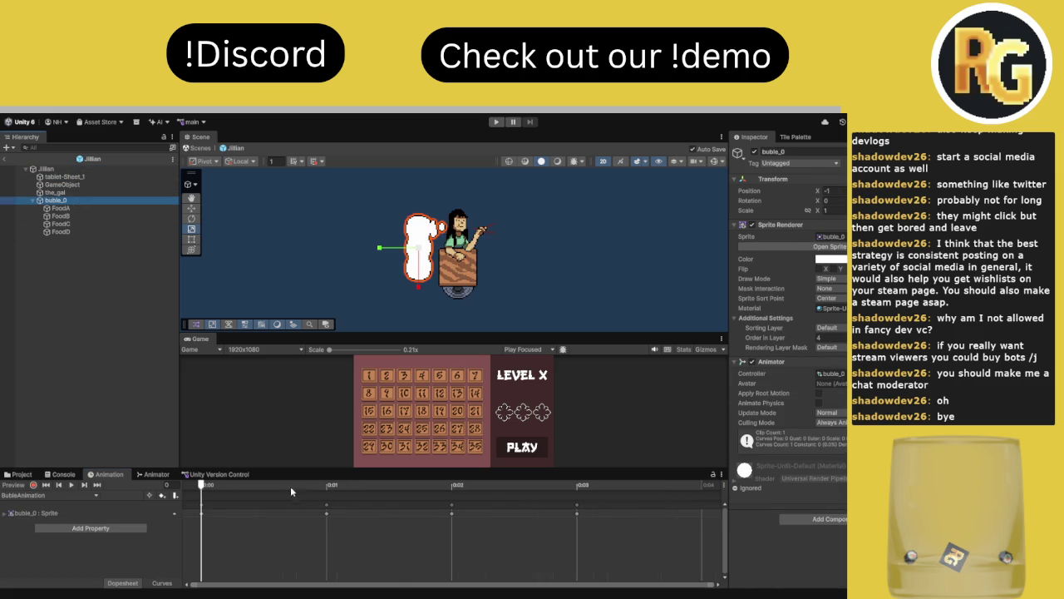
click(62, 192)
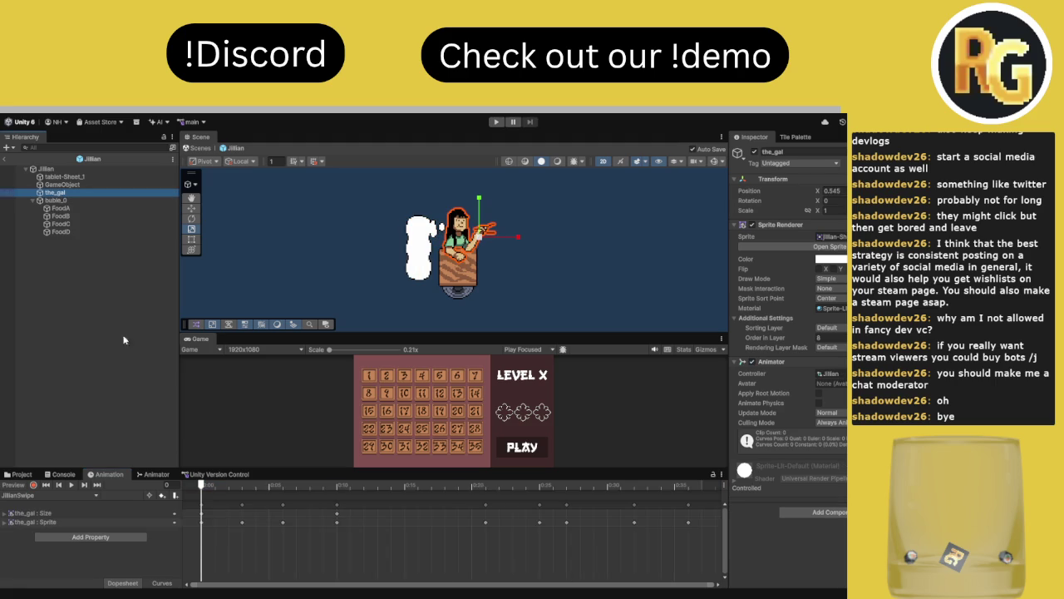
click(218, 474)
click(155, 474)
click(107, 474)
mouse_move(217, 485)
mouse_down()
mouse_move(509, 497)
mouse_move(250, 501)
mouse_move(446, 499)
mouse_move(223, 516)
mouse_up()
- Scrub the_gal's Sprite track through frames 3 to 25, then return to the Project browser
click(77, 522)
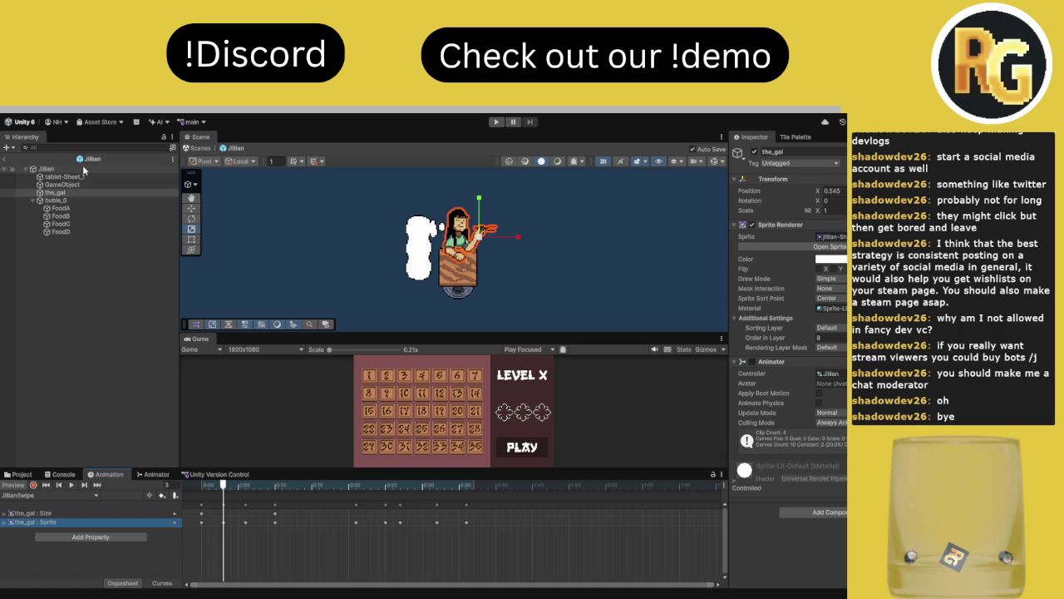
mouse_move(210, 486)
mouse_down()
mouse_move(444, 497)
mouse_move(179, 491)
mouse_up()
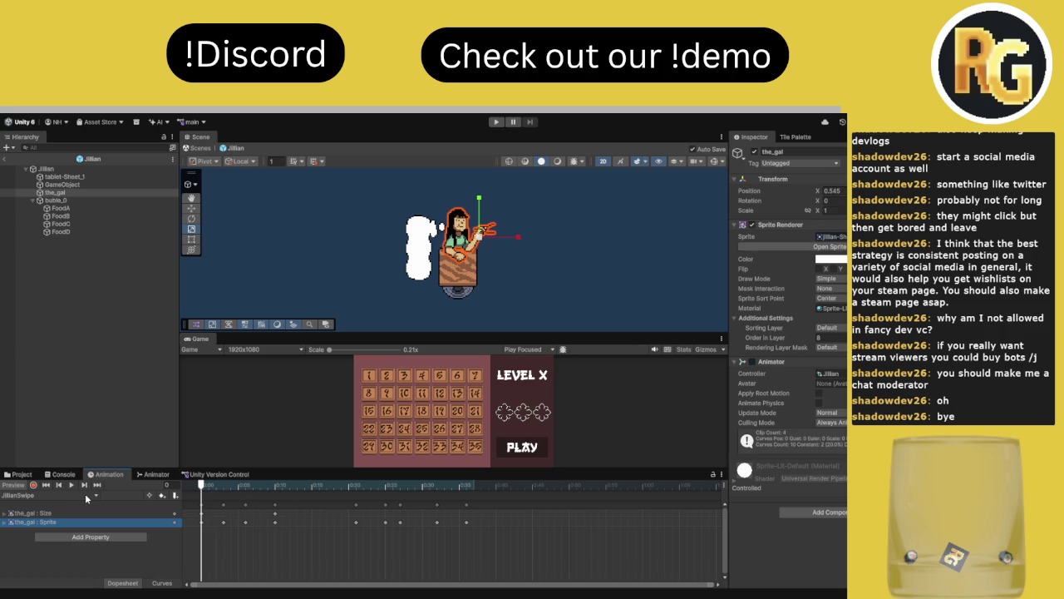
drag(297, 484, 326, 481)
click(379, 485)
drag(381, 487, 386, 488)
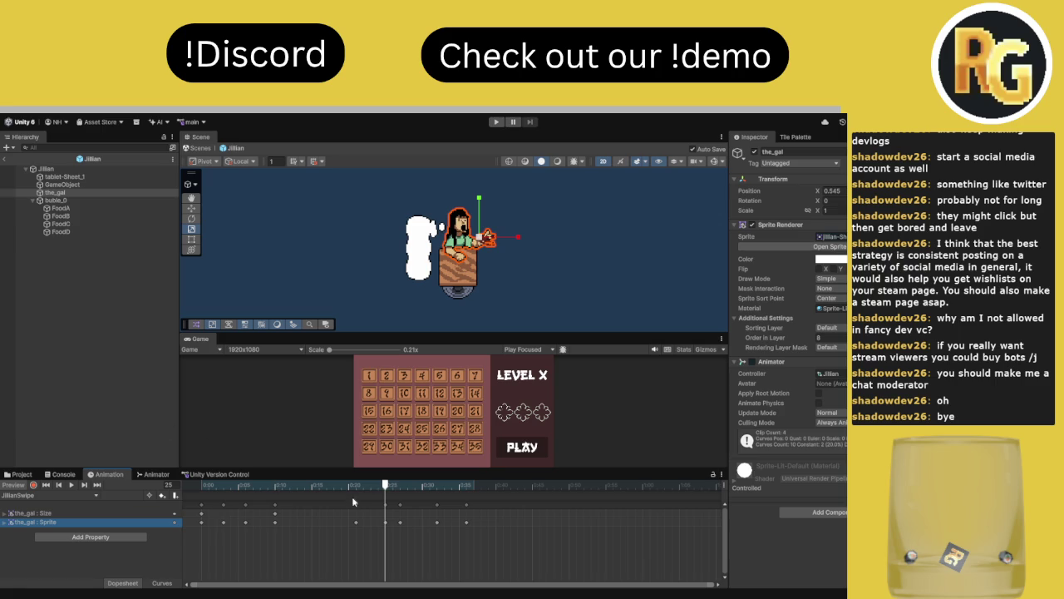
click(22, 474)
click(542, 486)
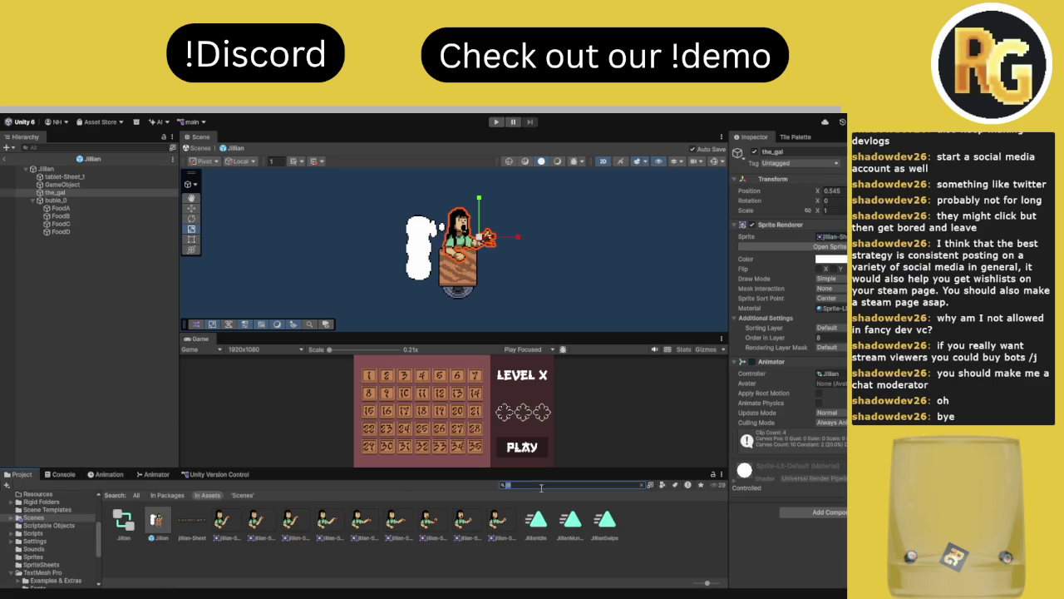
- Open the Nack prefab and scrub the_guy_0's Swipe animation for comparison
text(nack)
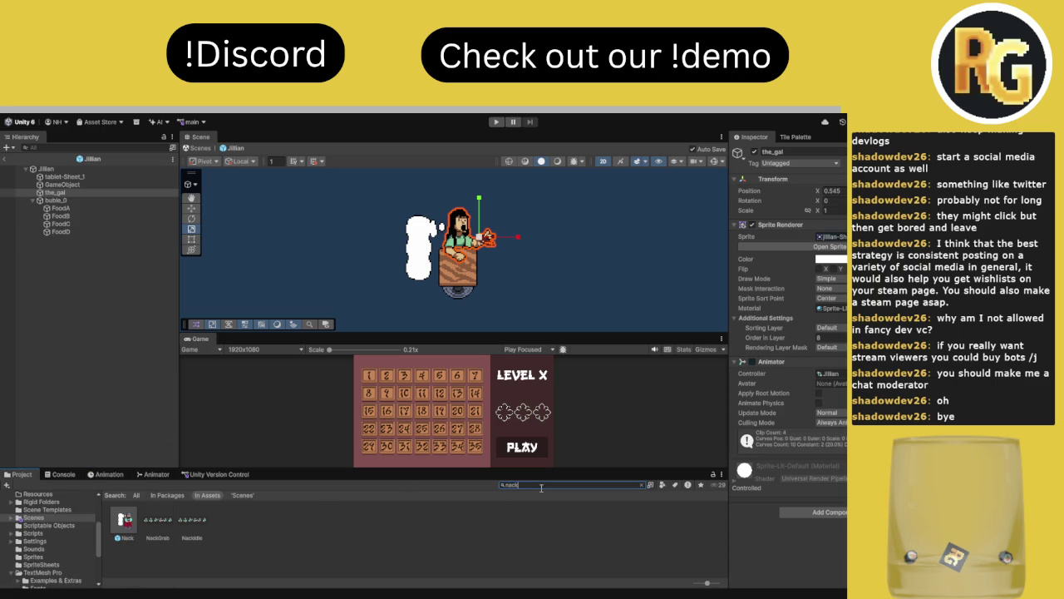
double_click(125, 520)
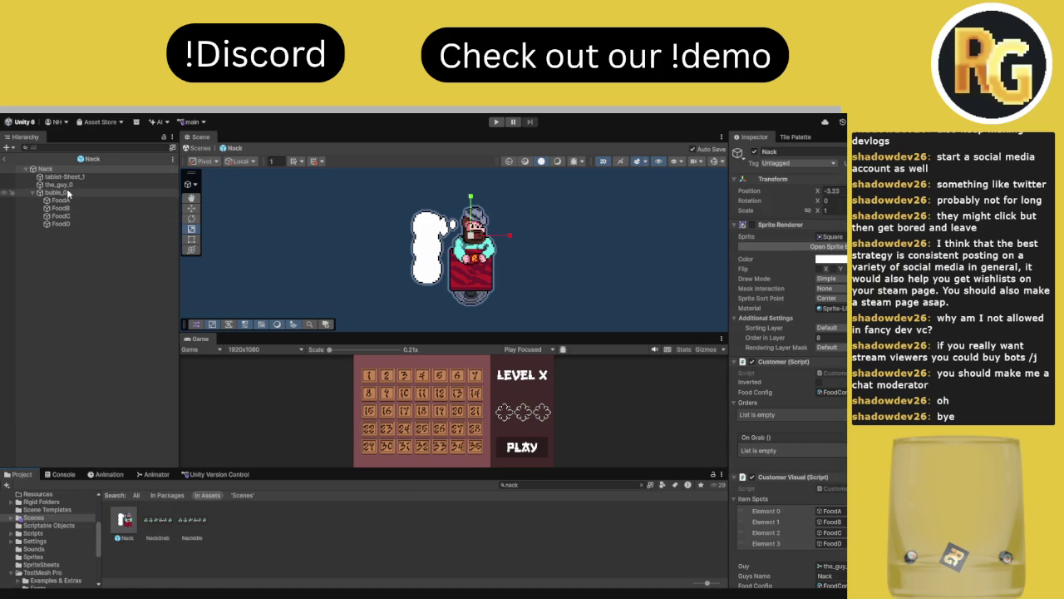
click(71, 185)
click(110, 475)
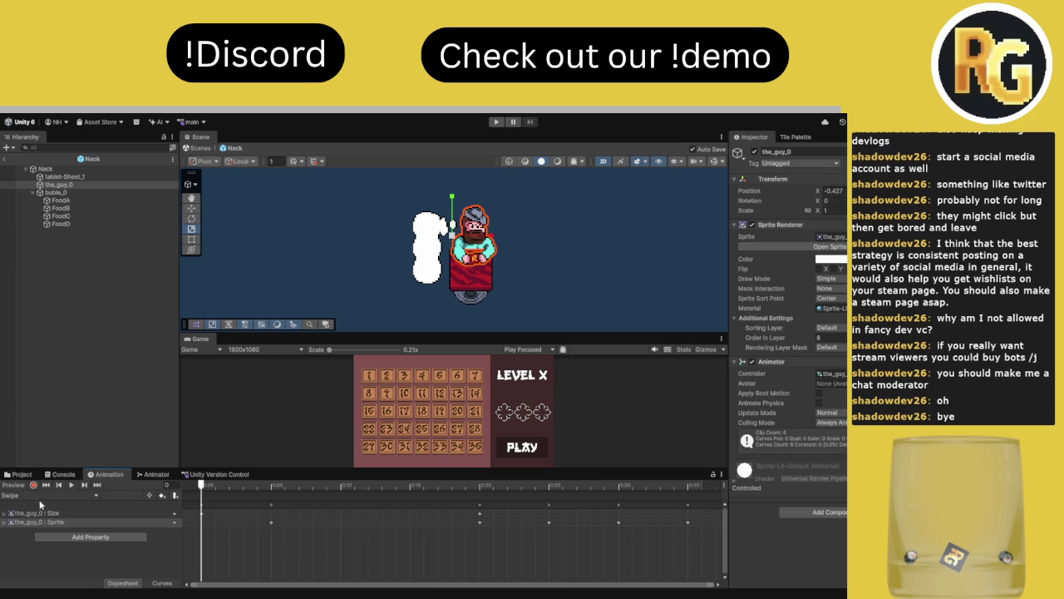
mouse_move(271, 486)
mouse_down()
mouse_move(547, 489)
mouse_move(495, 499)
mouse_move(546, 501)
mouse_move(535, 501)
mouse_up()
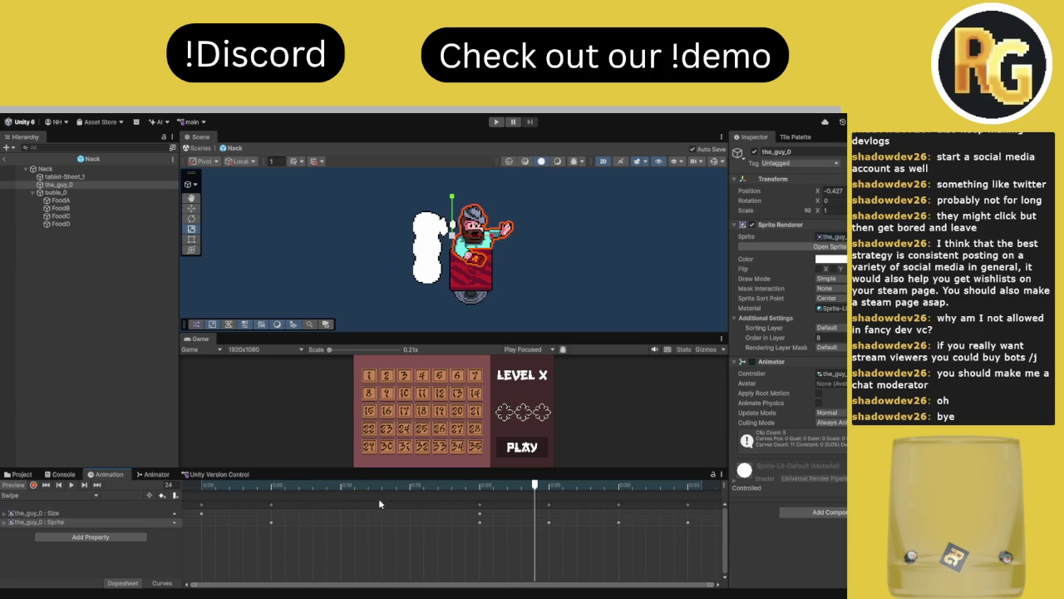
- Return to the Project browser and reopen the Jillian prefab
click(21, 474)
click(551, 484)
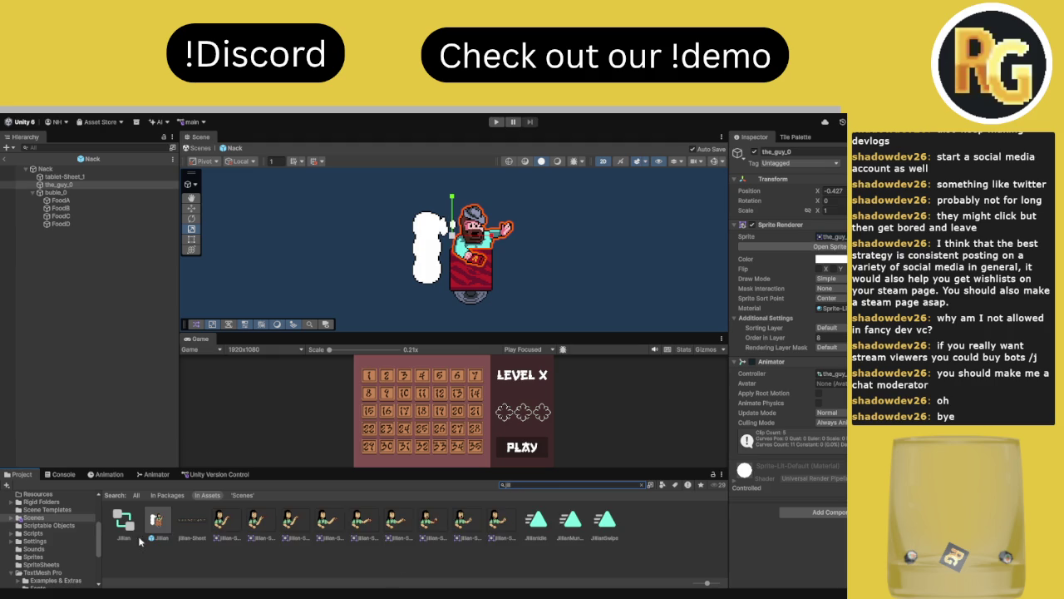
double_click(159, 520)
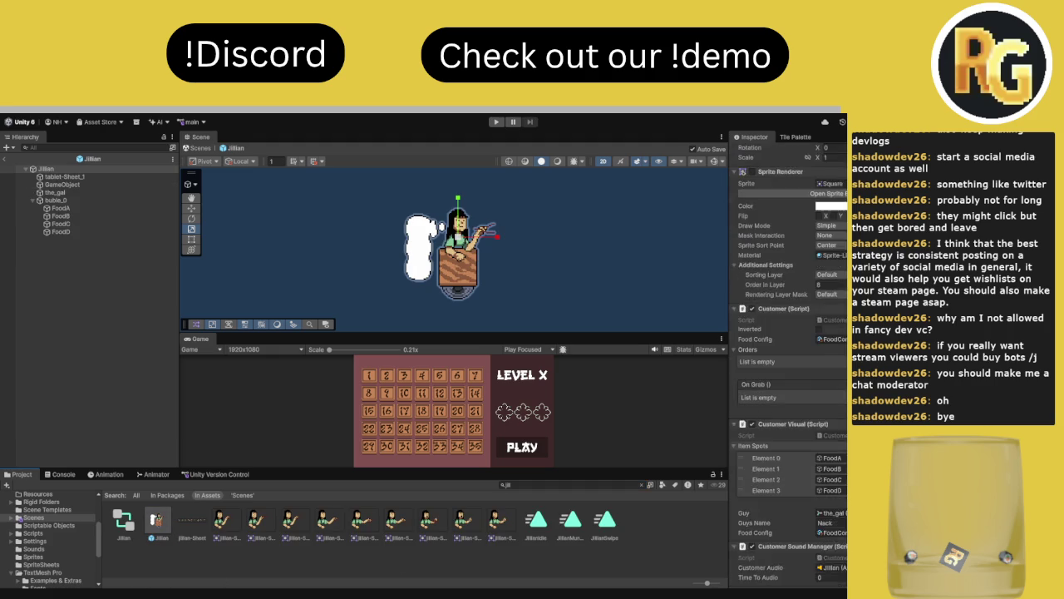
- Scroll to the Sprite Stealer component and ping its script in Assets > Scripts > Chef
scroll(788, 357, down, 10)
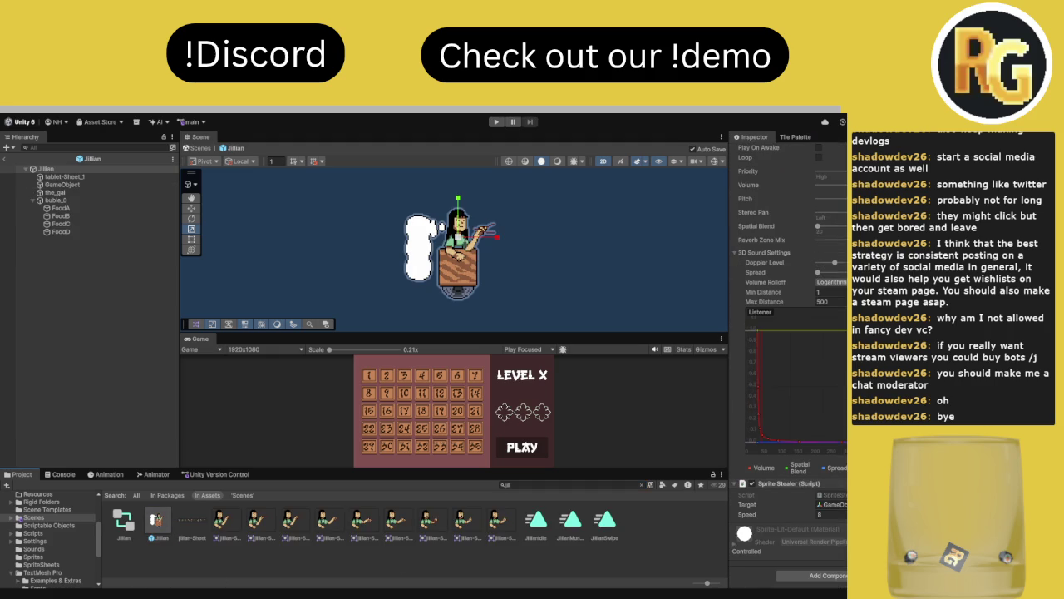
click(832, 494)
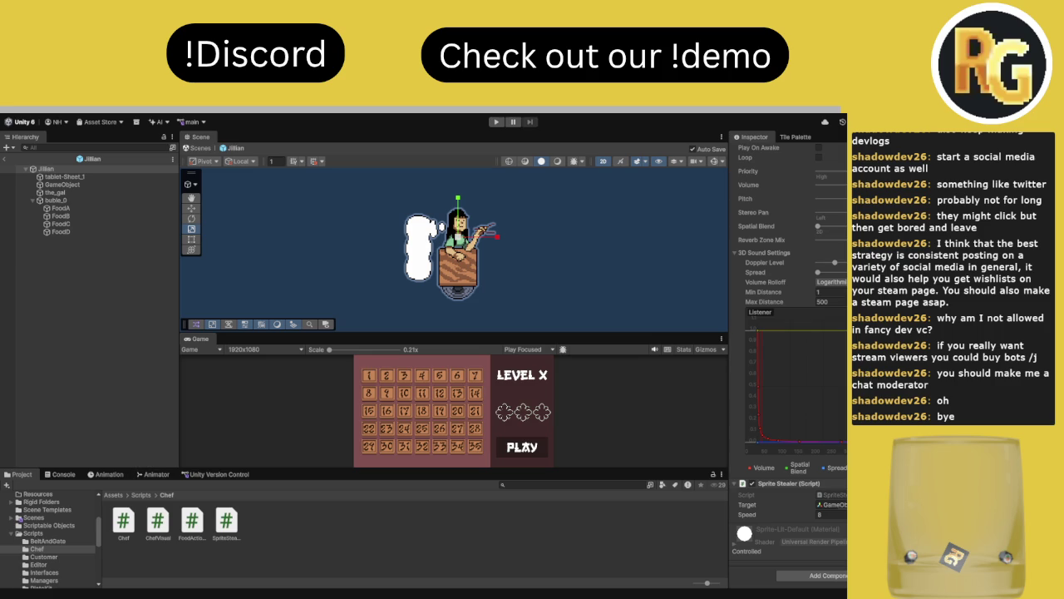
- Inspect the sushi GameObject and Jillian root, then enable the sushi's Sprite Renderer
click(63, 184)
click(108, 475)
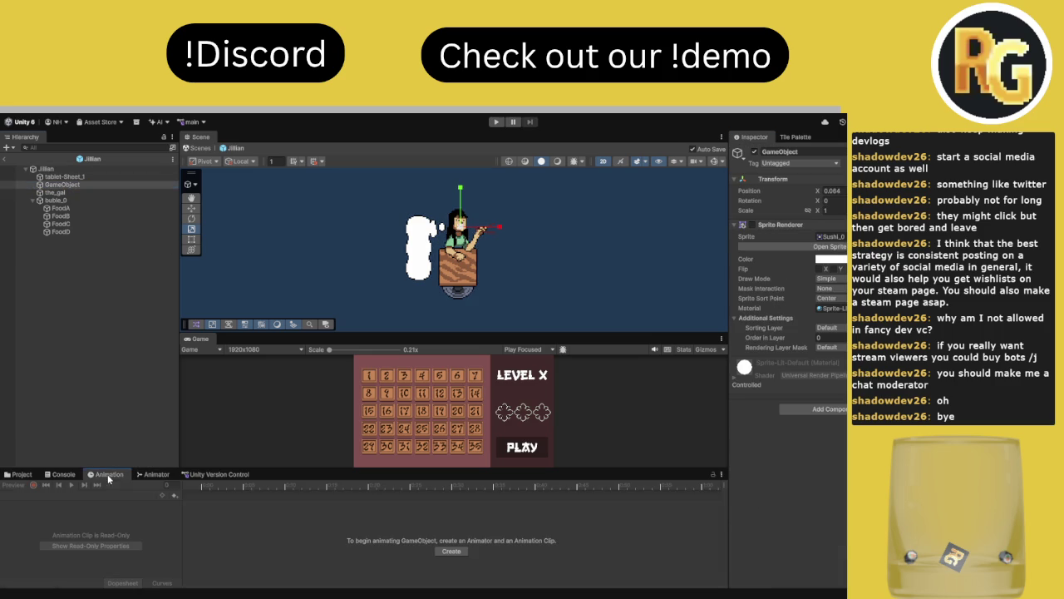
click(79, 169)
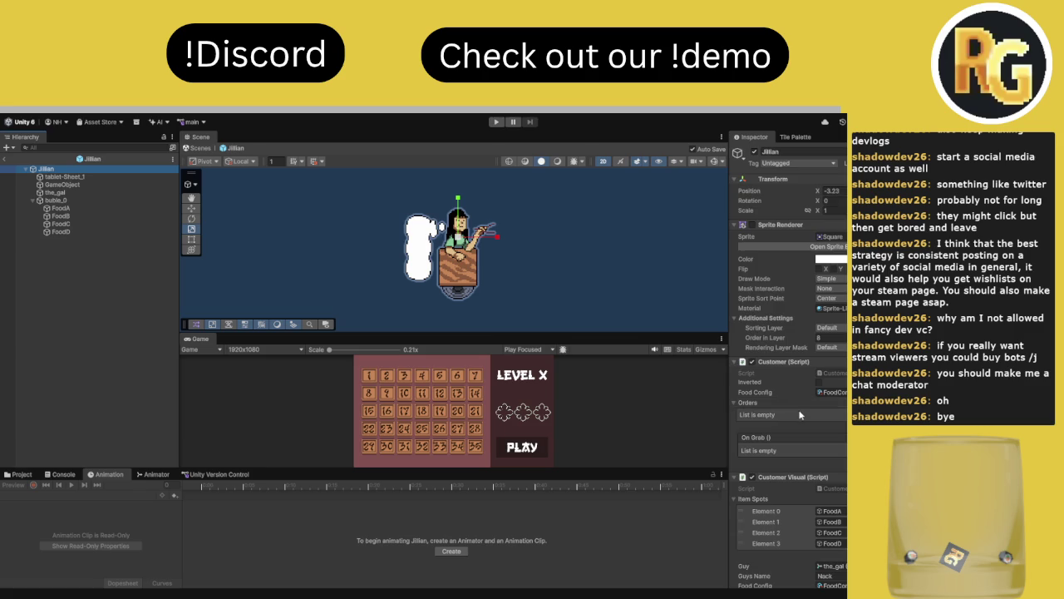
scroll(802, 411, down, 15)
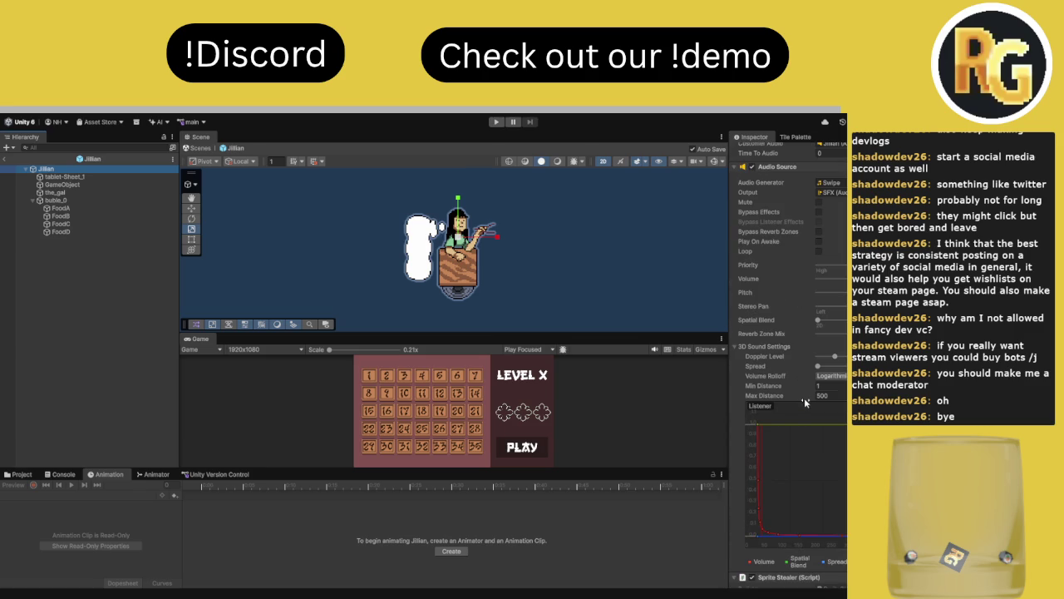
scroll(804, 398, down, 5)
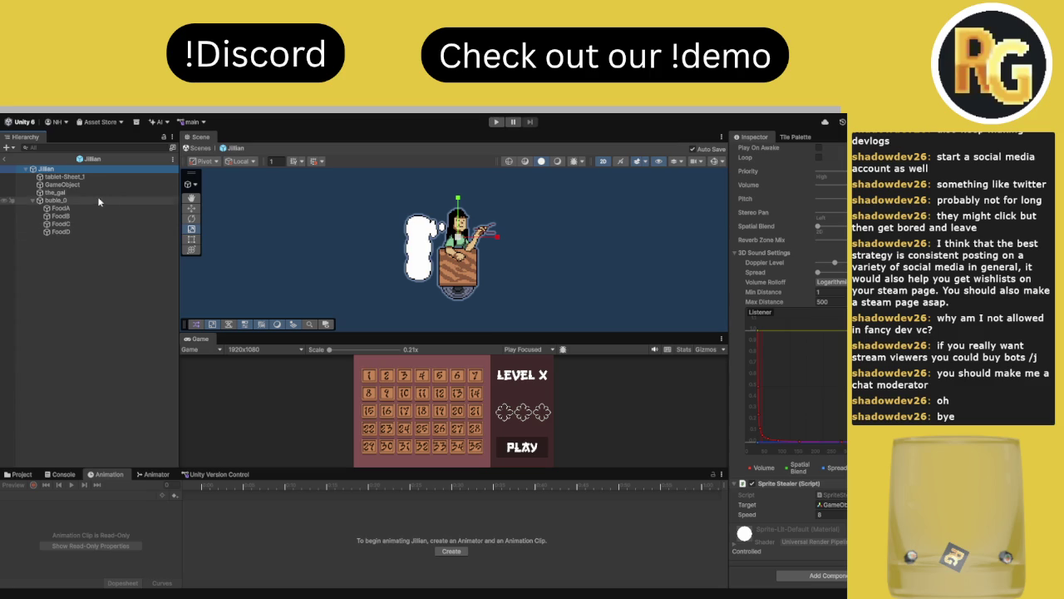
click(77, 186)
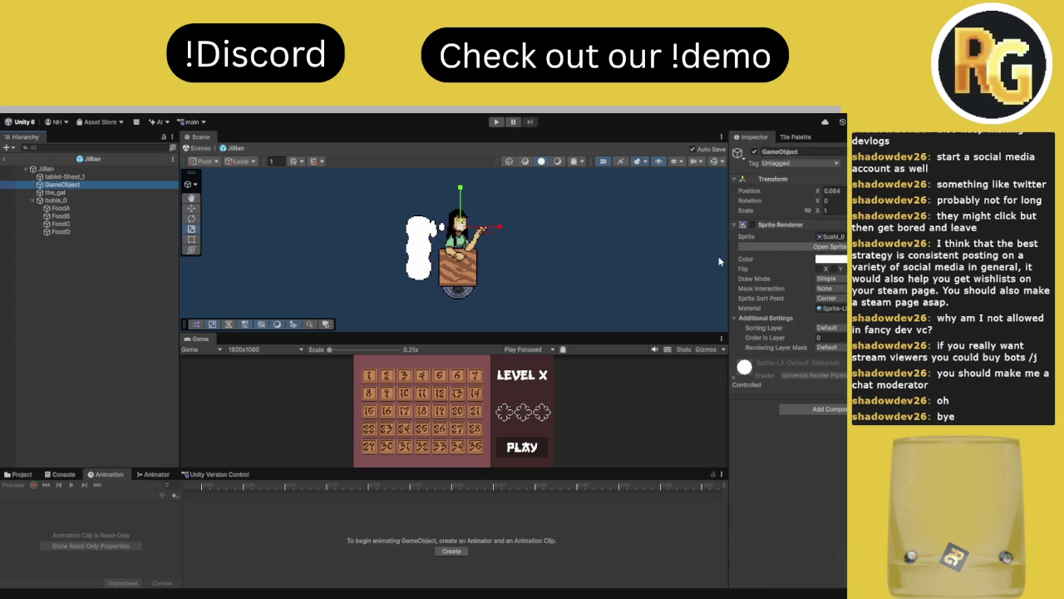
click(753, 225)
- Parent the sushi under the_gal, move it toward her hand at frame 25, and save
drag(90, 186, 83, 193)
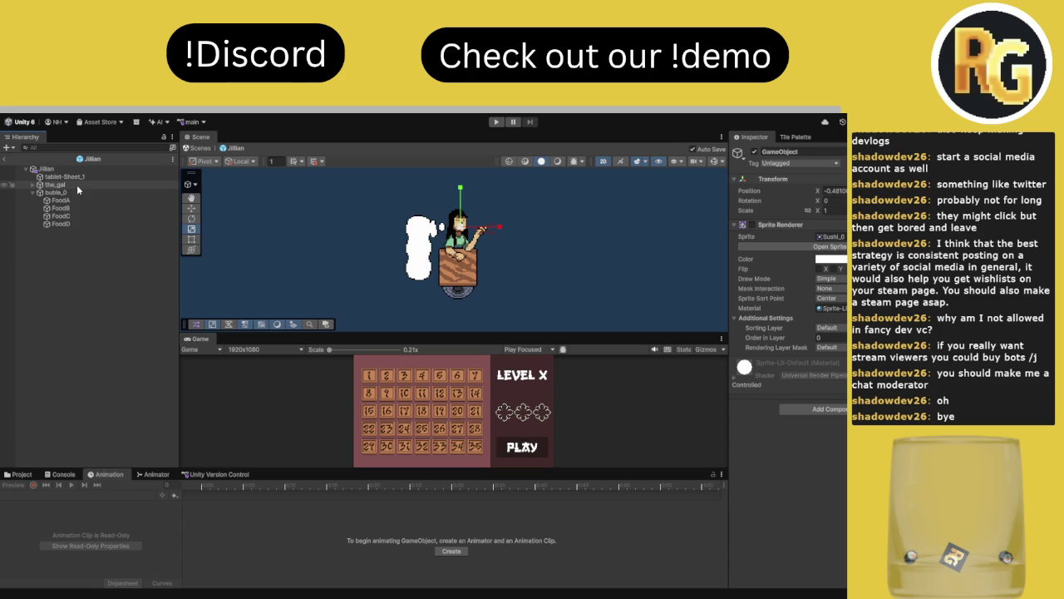
click(32, 185)
click(66, 187)
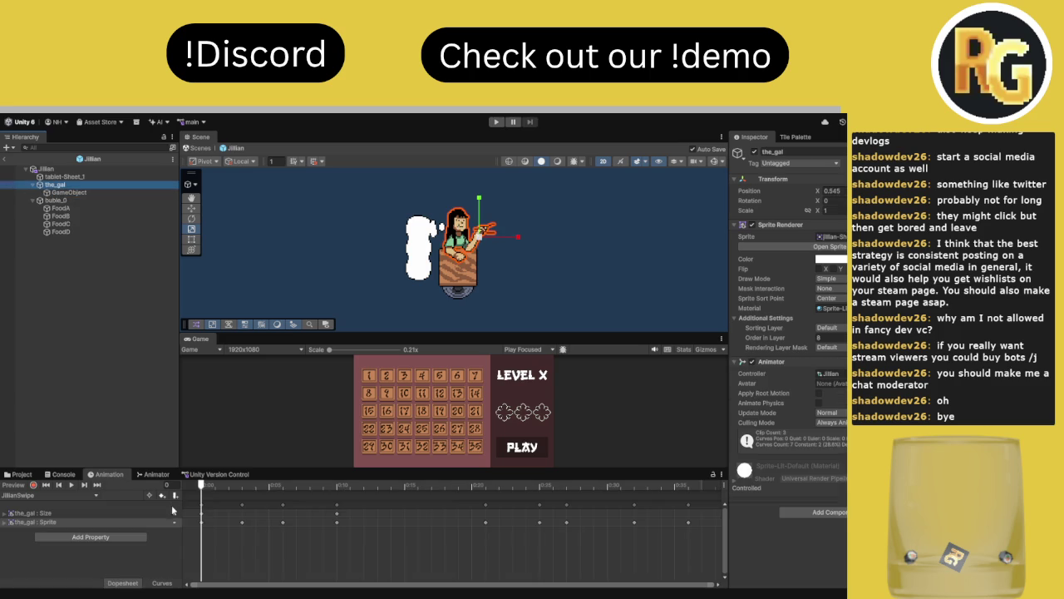
click(67, 192)
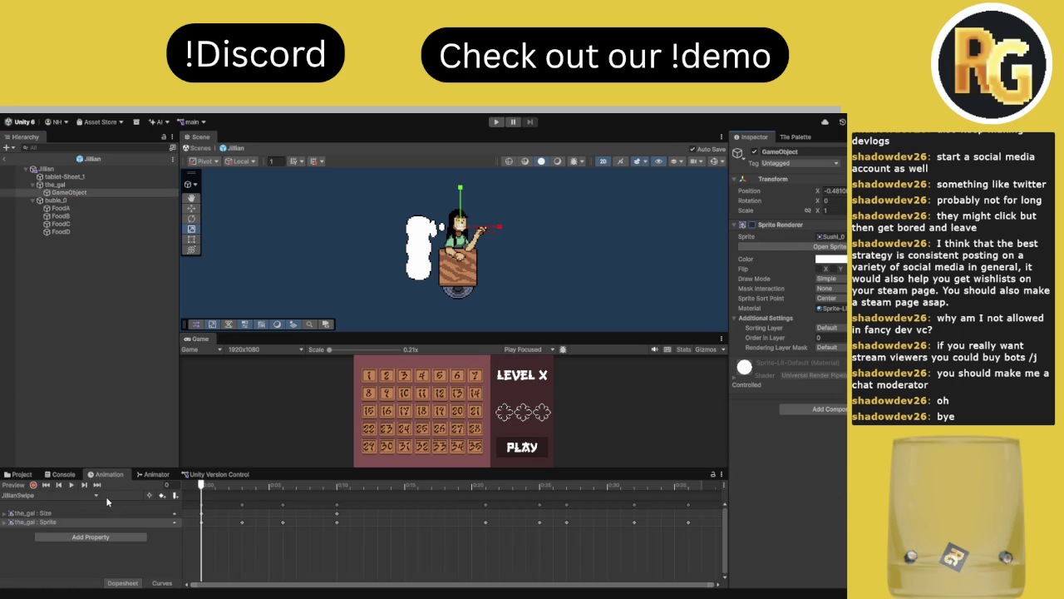
click(192, 208)
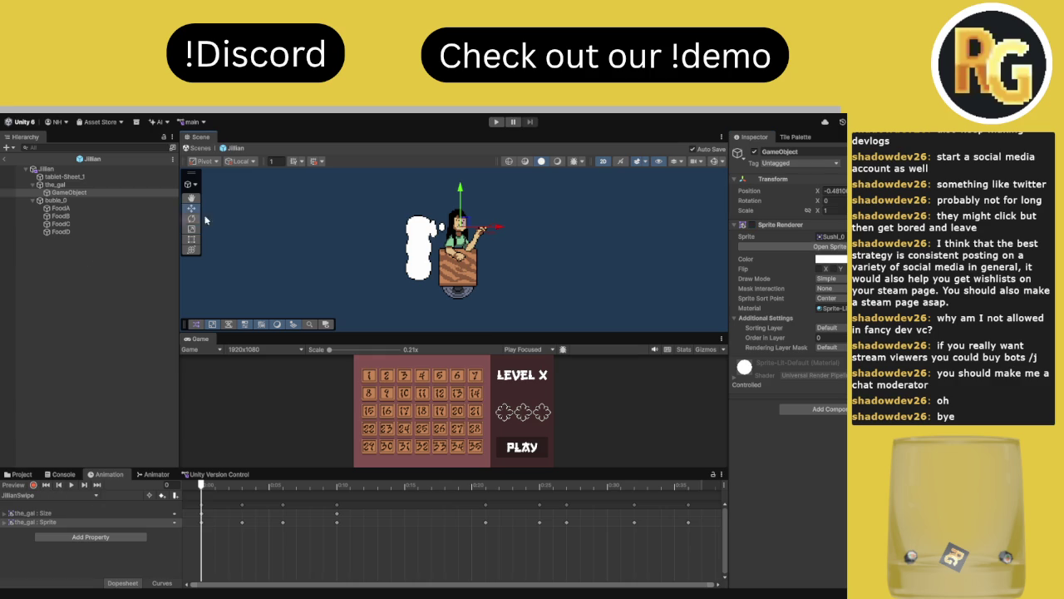
drag(407, 486, 544, 494)
mouse_move(460, 225)
mouse_down()
mouse_move(544, 258)
mouse_move(504, 240)
mouse_up()
click(752, 224)
key(ctrl+s)
- Check frames 8 and 28, reposition the sushi beside her hand, and hide its sprite
mouse_move(498, 485)
mouse_down()
mouse_move(229, 508)
mouse_move(377, 522)
mouse_move(591, 516)
mouse_move(348, 514)
mouse_move(488, 521)
mouse_up()
scroll(499, 283, up, 6)
mouse_move(480, 499)
mouse_down()
mouse_move(456, 504)
mouse_move(573, 503)
mouse_move(553, 503)
mouse_up()
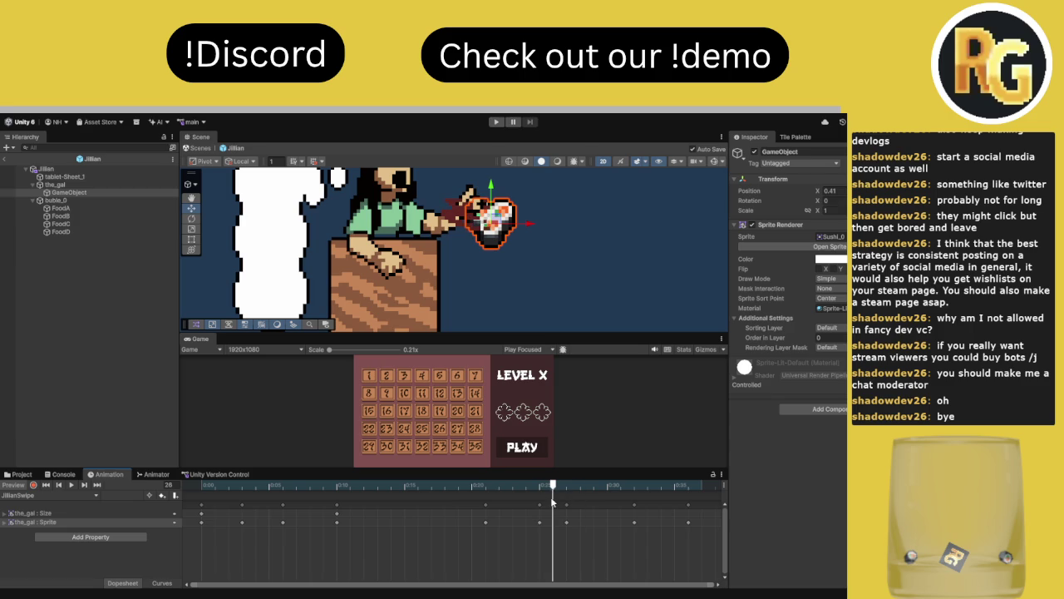
mouse_move(497, 229)
mouse_down()
mouse_move(484, 255)
mouse_move(491, 247)
mouse_up()
mouse_move(518, 497)
mouse_down()
mouse_move(380, 496)
mouse_move(566, 503)
mouse_move(258, 505)
mouse_move(484, 510)
mouse_up()
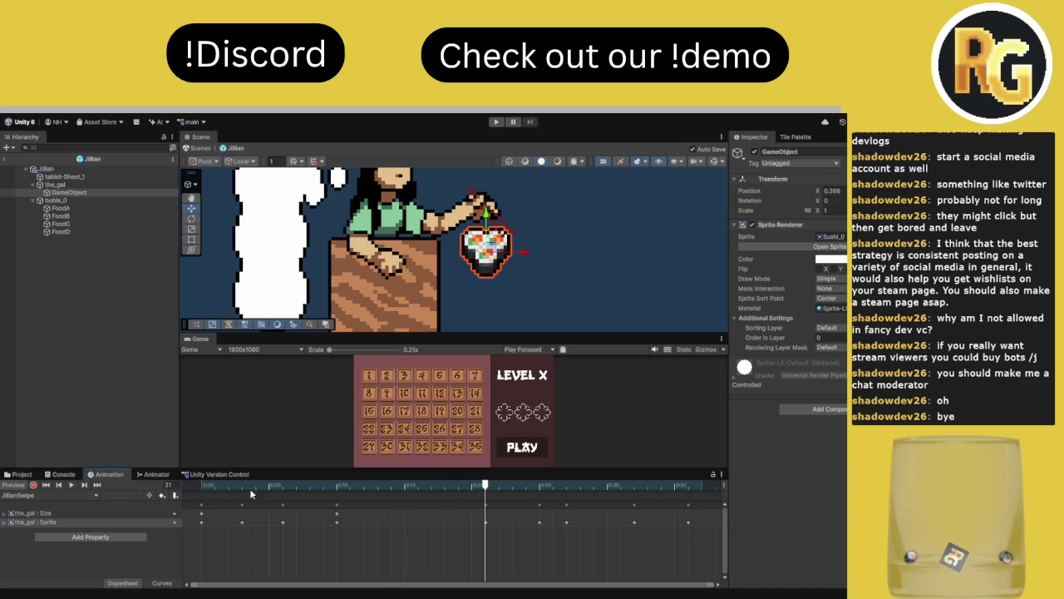
click(752, 225)
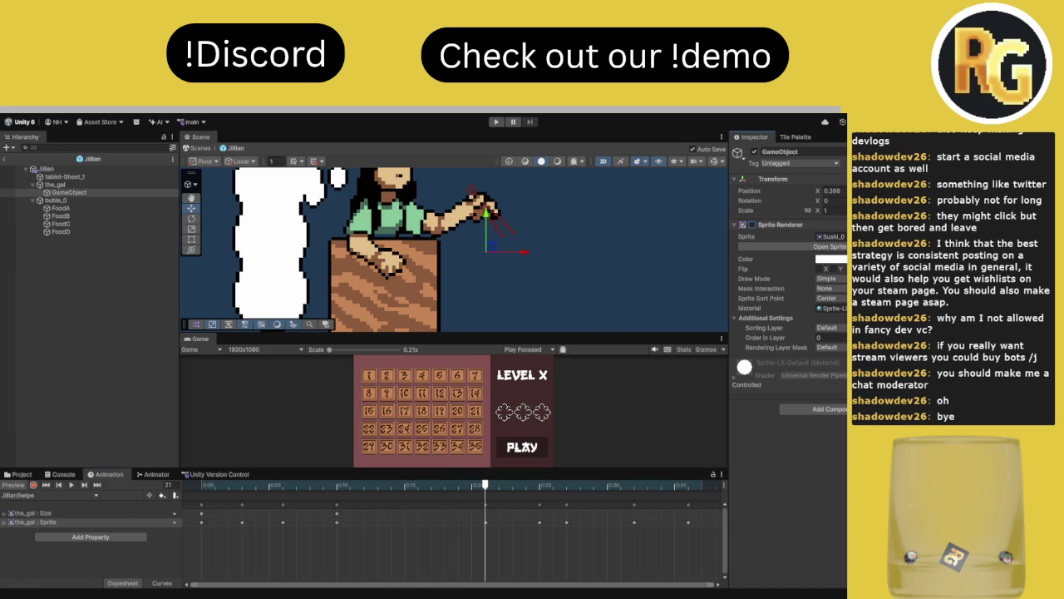
- Record the sushi's visibility, place it in her hand at frame 26, and shrink it slightly
click(751, 225)
mouse_move(493, 488)
mouse_down()
mouse_move(548, 488)
mouse_move(539, 488)
mouse_up()
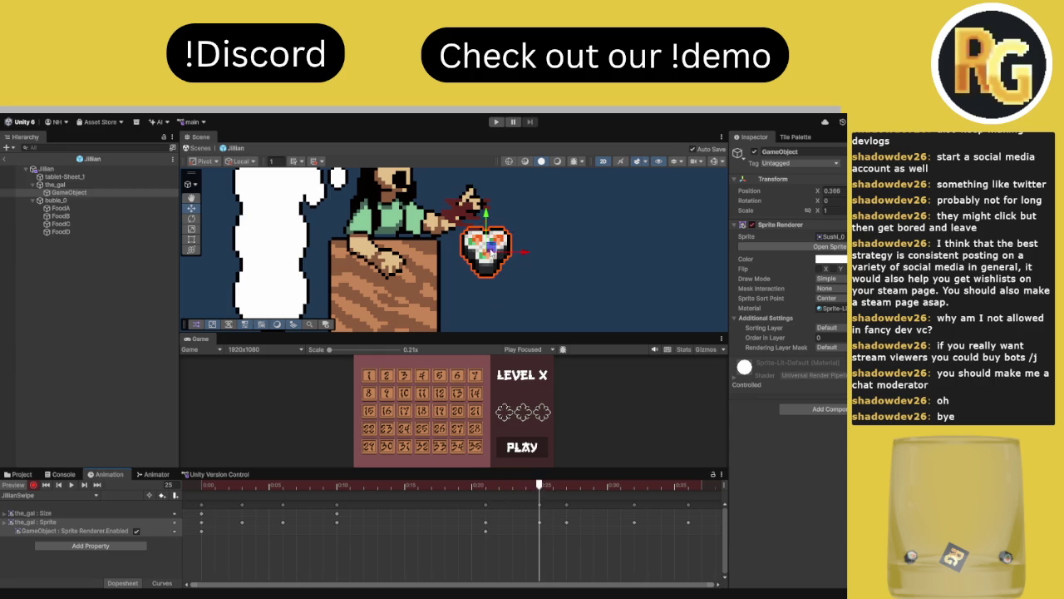
drag(491, 262, 441, 215)
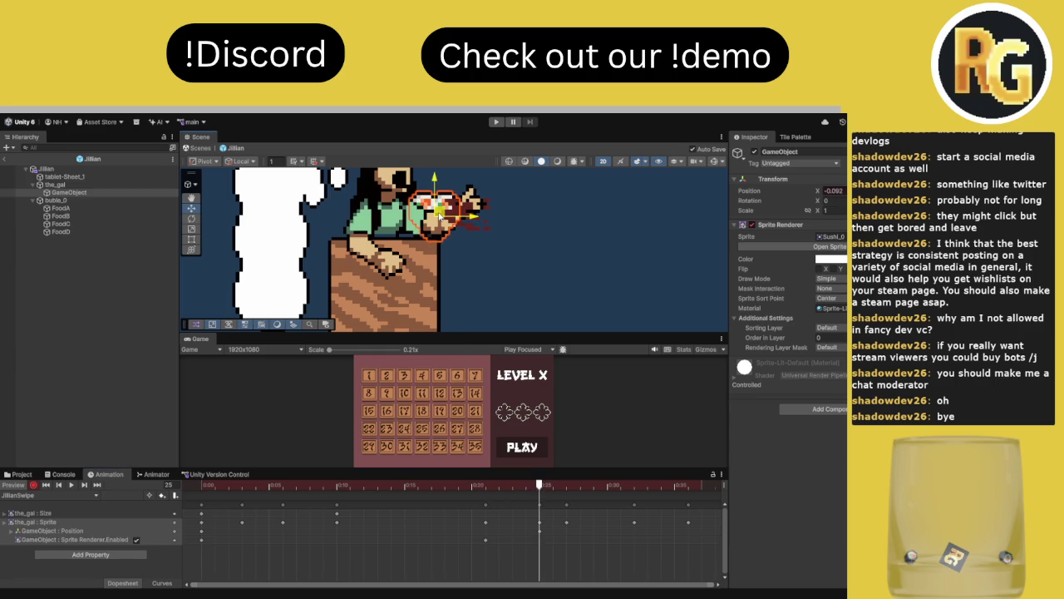
key(r)
scroll(495, 220, down, 2)
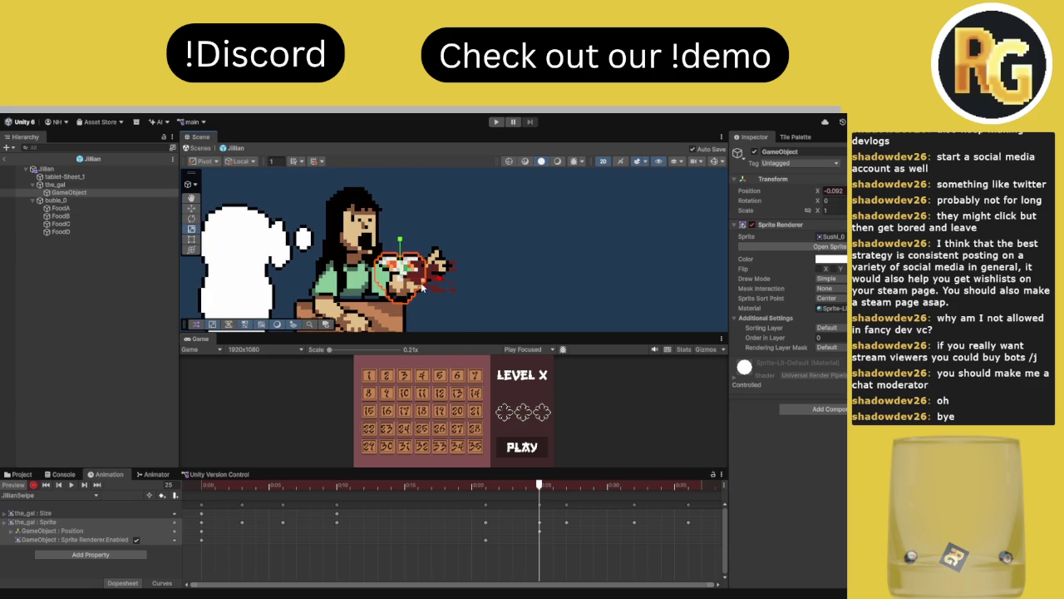
drag(403, 281, 394, 296)
click(192, 208)
- Set the sushi's X scale to 1 and move it right and down
mouse_move(539, 486)
mouse_down()
mouse_move(377, 487)
mouse_move(499, 487)
mouse_move(485, 496)
mouse_up()
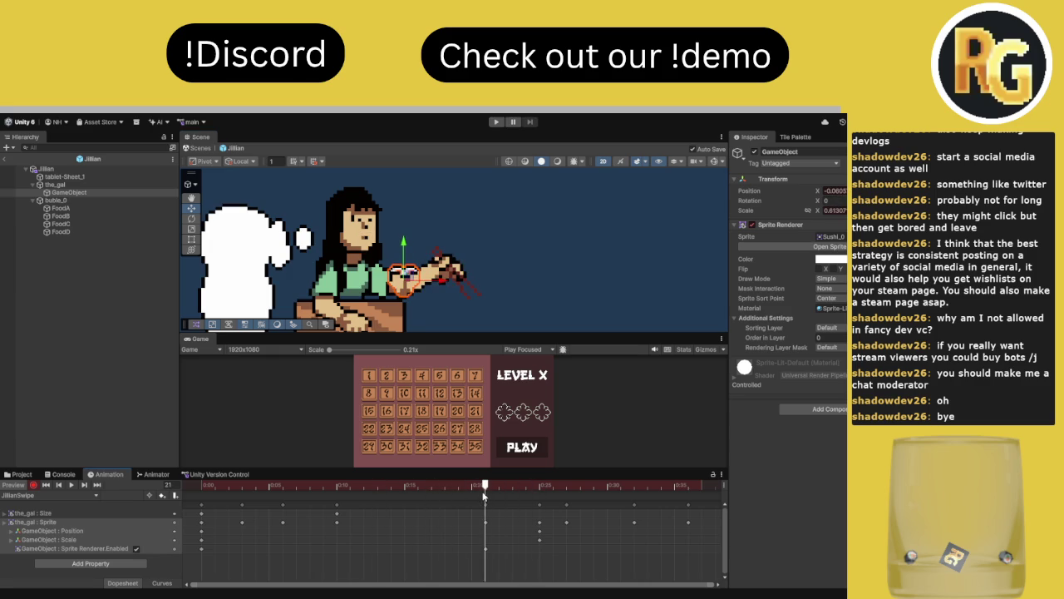
click(836, 210)
text(1)
key(Return)
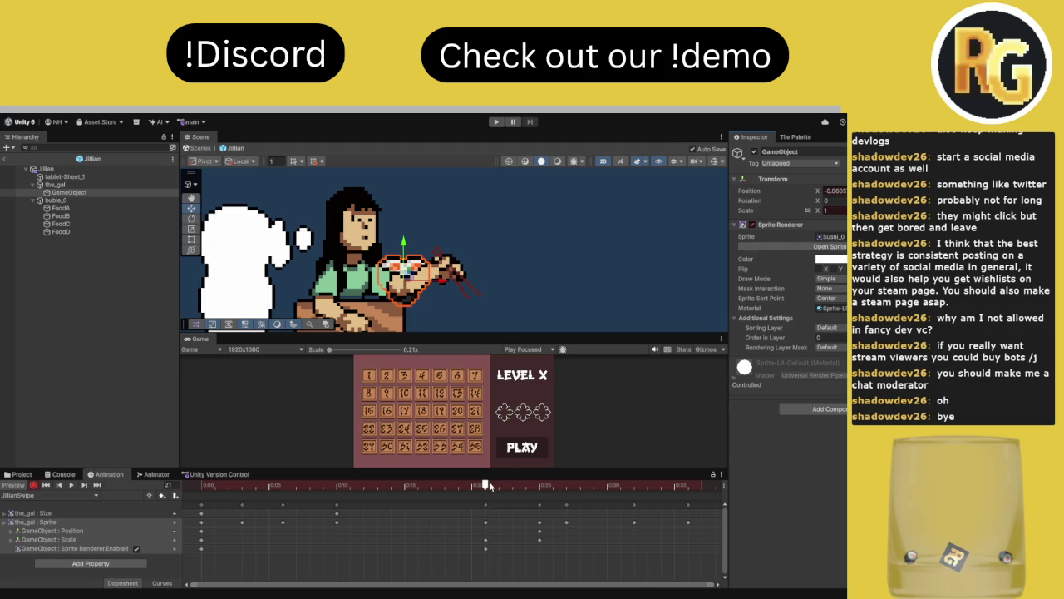
drag(409, 273, 471, 295)
- Key the sushi onto her hand at frame 24 at full size, then near her mouth at 25
mouse_move(484, 484)
mouse_down()
mouse_move(405, 499)
mouse_move(541, 524)
mouse_move(529, 523)
mouse_up()
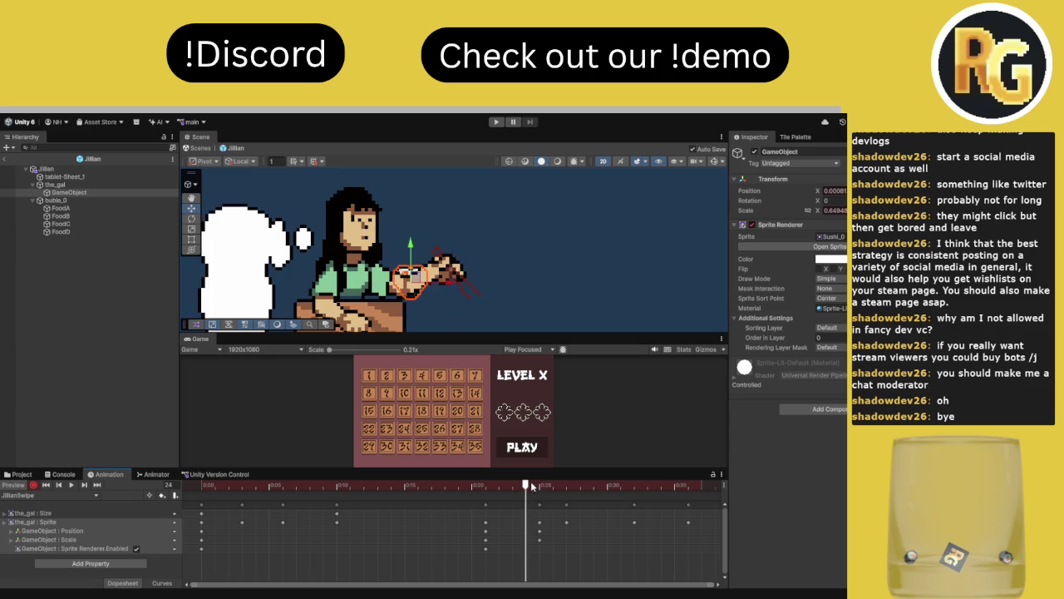
drag(420, 284, 466, 301)
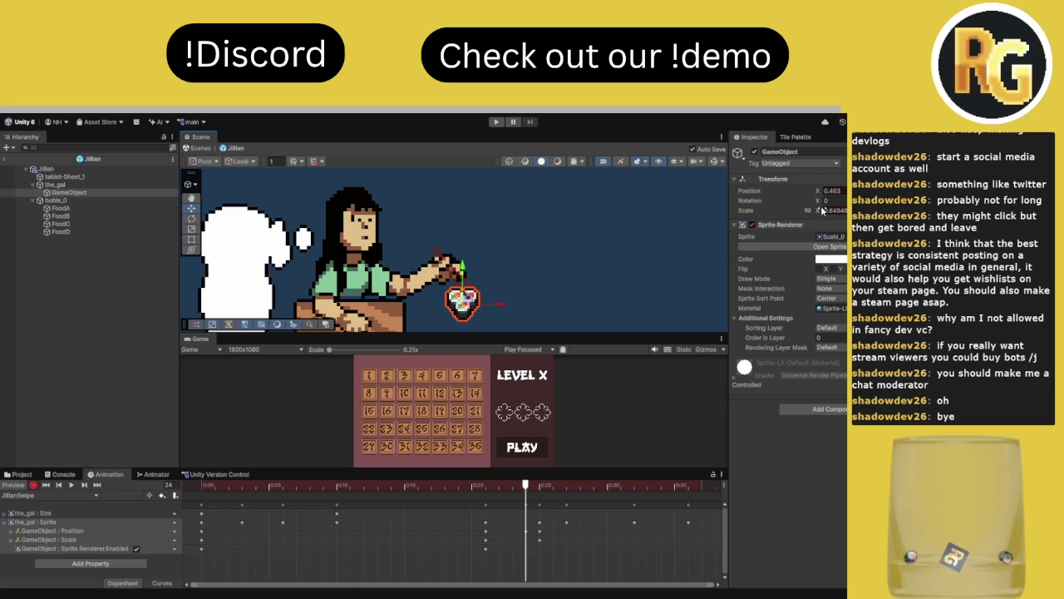
text(1)
key(Return)
click(663, 391)
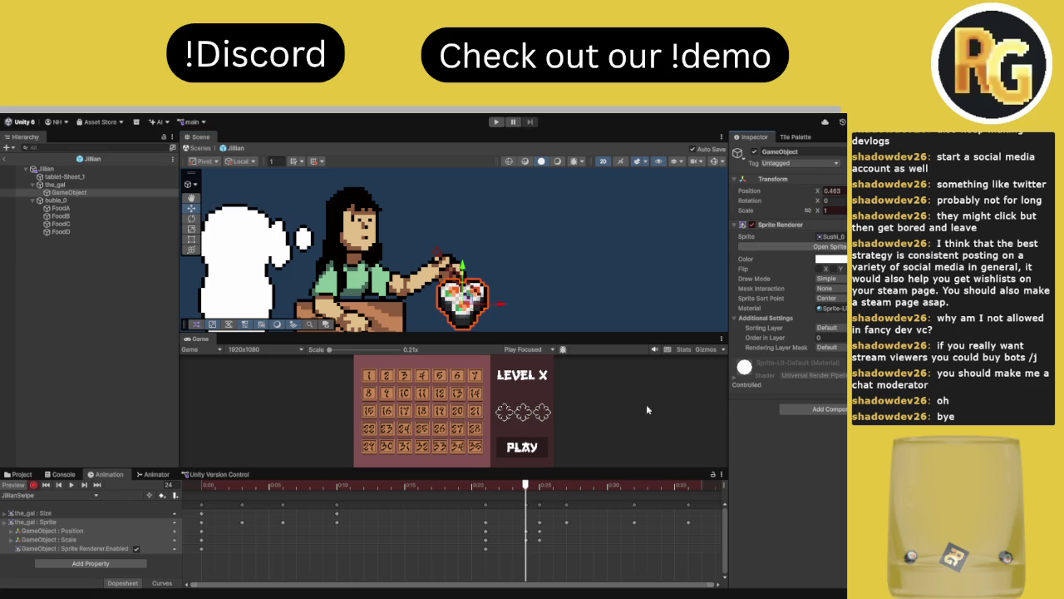
drag(524, 487, 544, 497)
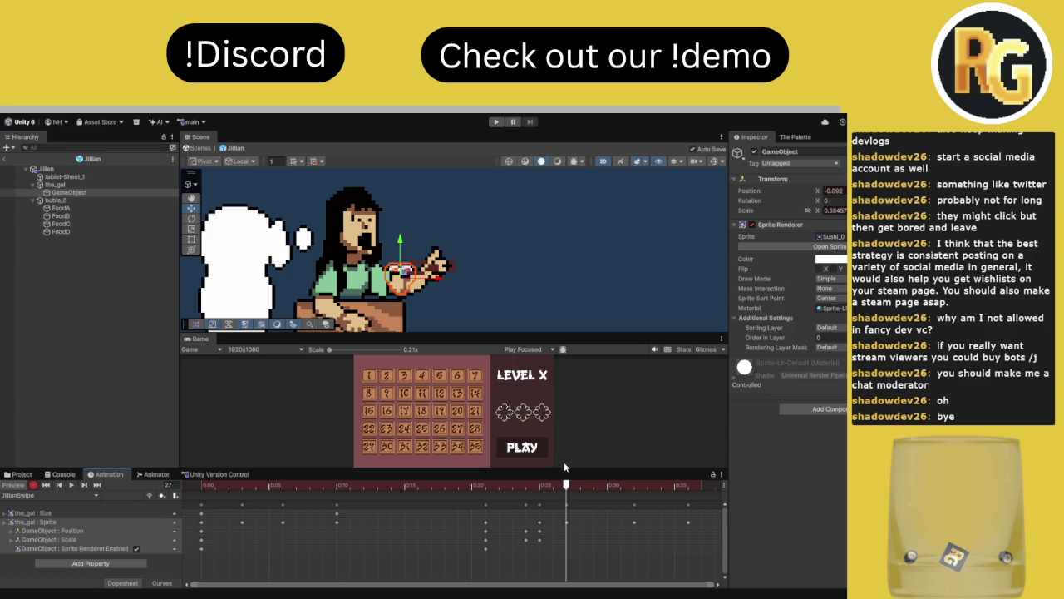
drag(405, 271, 374, 239)
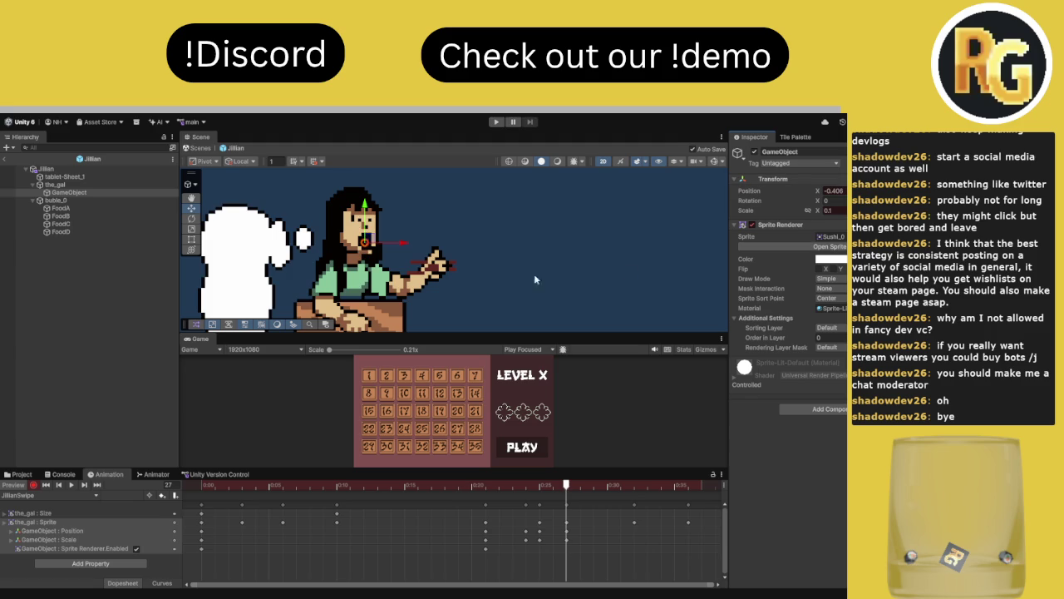
click(35, 485)
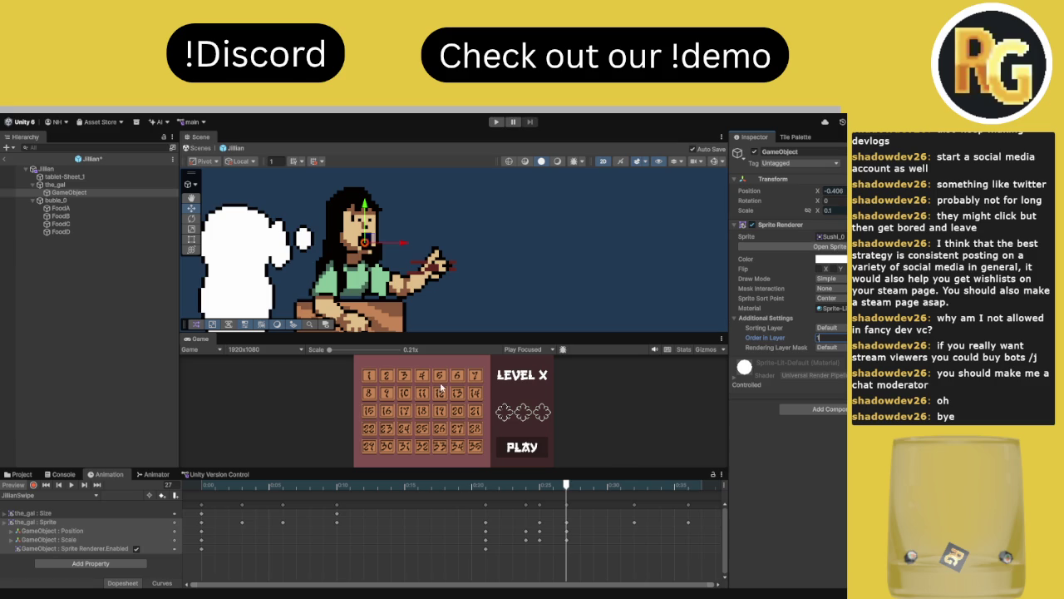
- Scrub the swipe animation between frames 10 and 24, then reselect the sushi object after checking the_gal
mouse_move(237, 500)
mouse_down()
mouse_move(371, 509)
mouse_move(557, 494)
mouse_move(313, 485)
mouse_move(335, 484)
mouse_up()
mouse_move(250, 481)
mouse_down()
mouse_move(544, 485)
mouse_move(516, 485)
mouse_move(539, 491)
mouse_move(529, 488)
mouse_up()
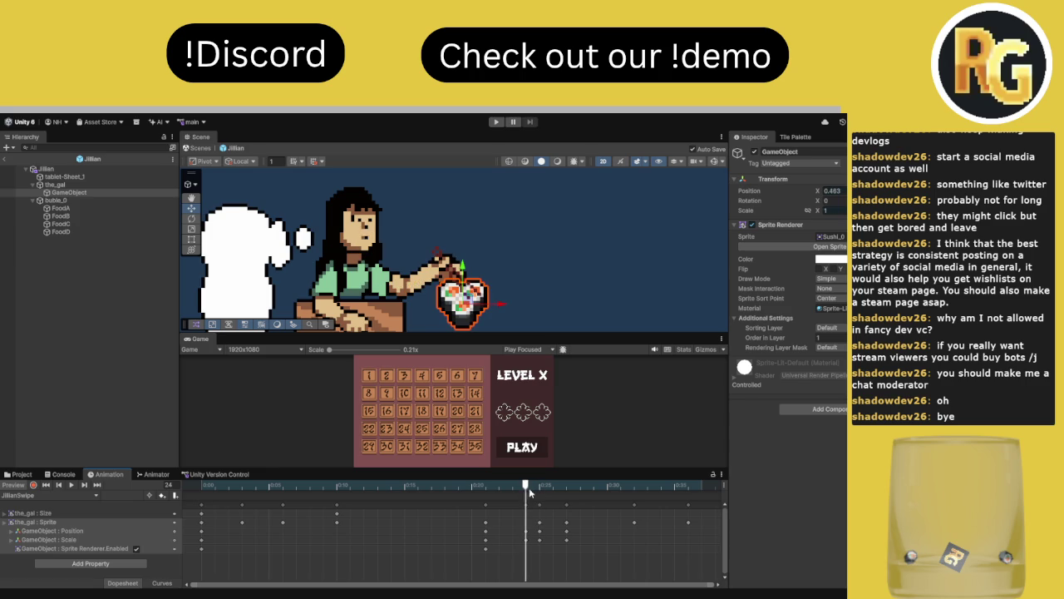
click(83, 185)
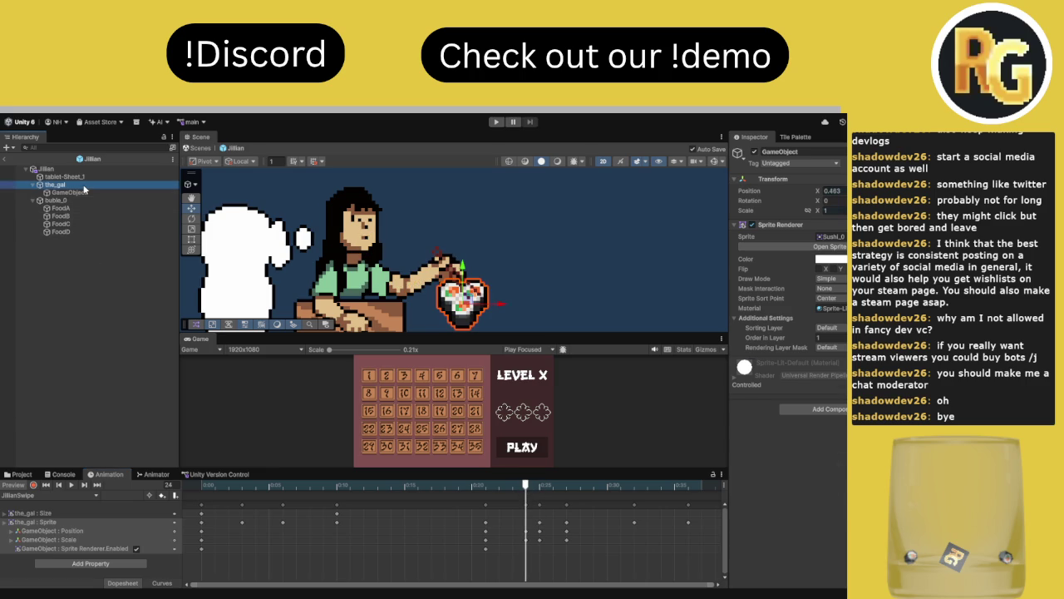
click(69, 192)
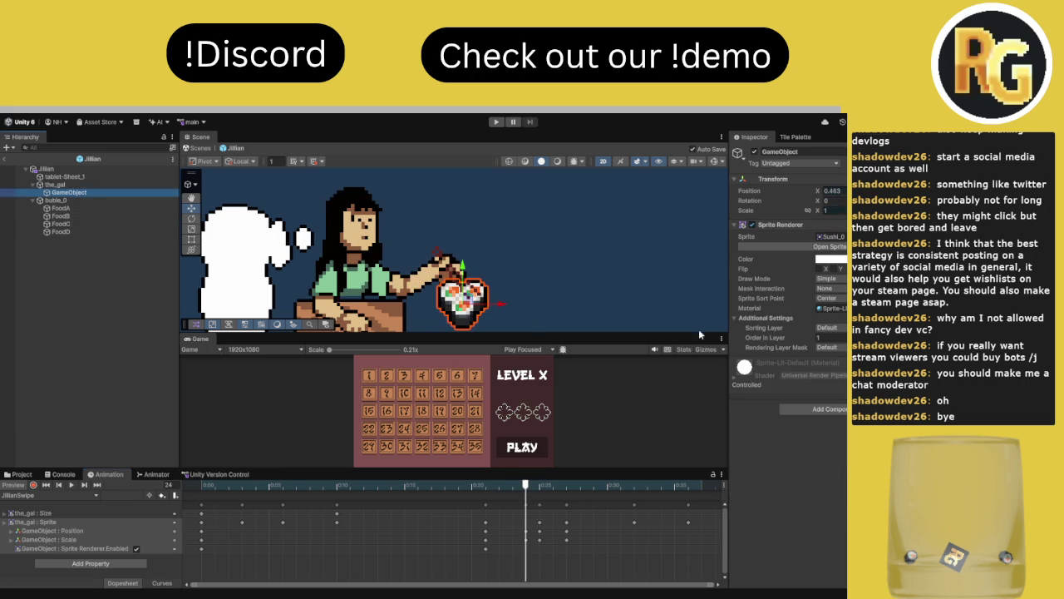
- Play the swipe preview from frame 26, jump back to frame 11, and show the project assets
mouse_move(484, 483)
mouse_down()
mouse_move(580, 484)
mouse_move(291, 469)
mouse_up()
key(space)
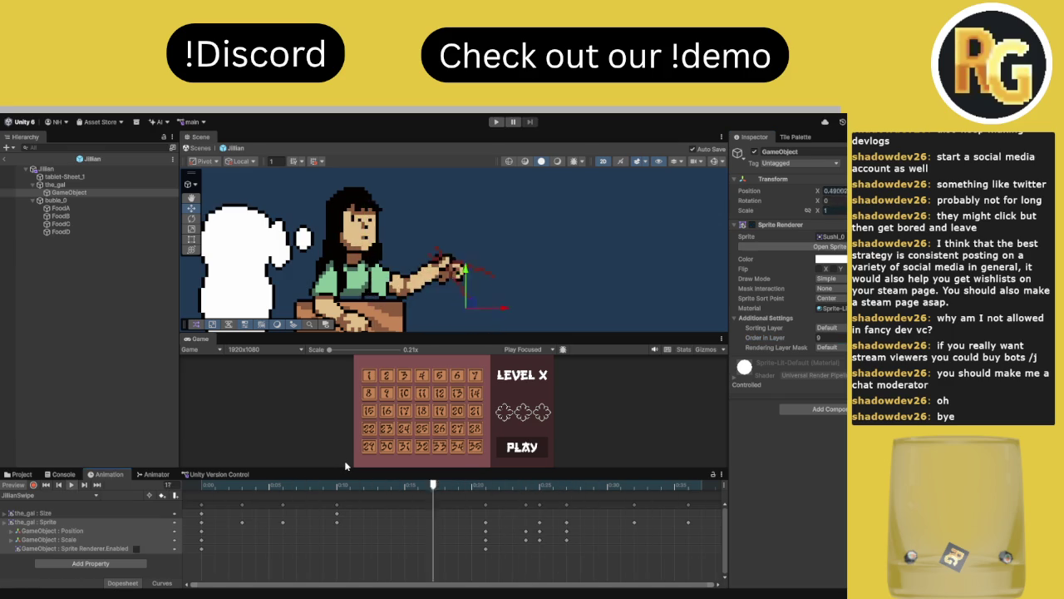
click(349, 485)
click(22, 474)
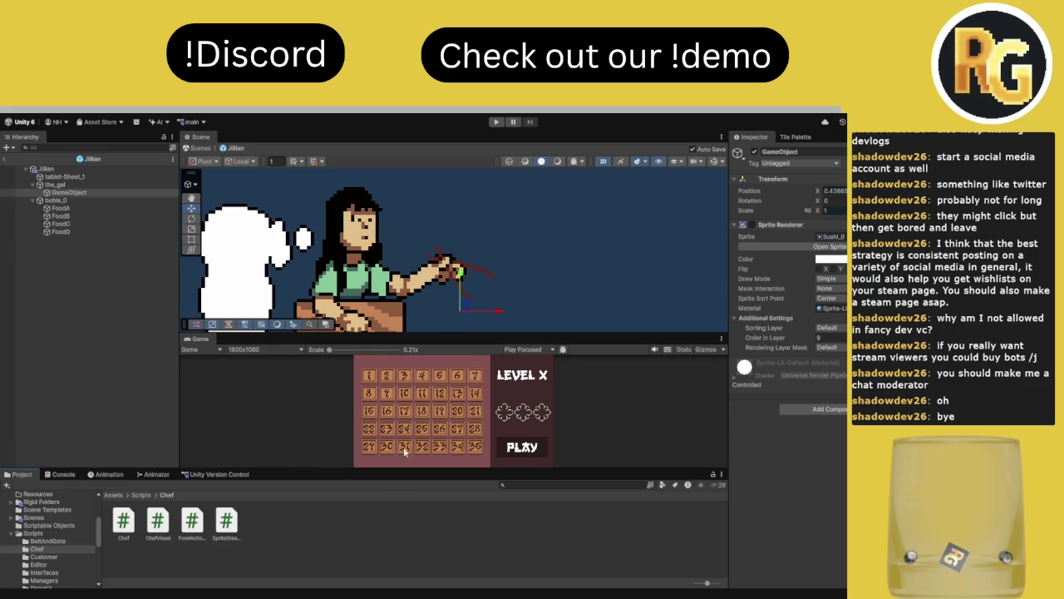
- Enlarge the Game view and open the Regular13 scene from Assets > Scenes
drag(447, 336, 440, 259)
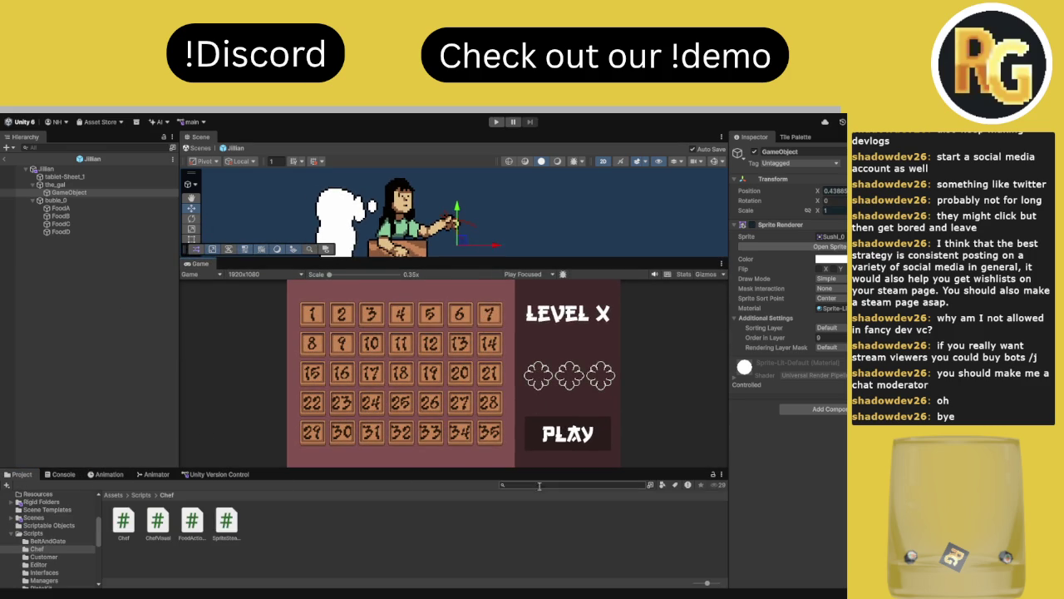
click(113, 494)
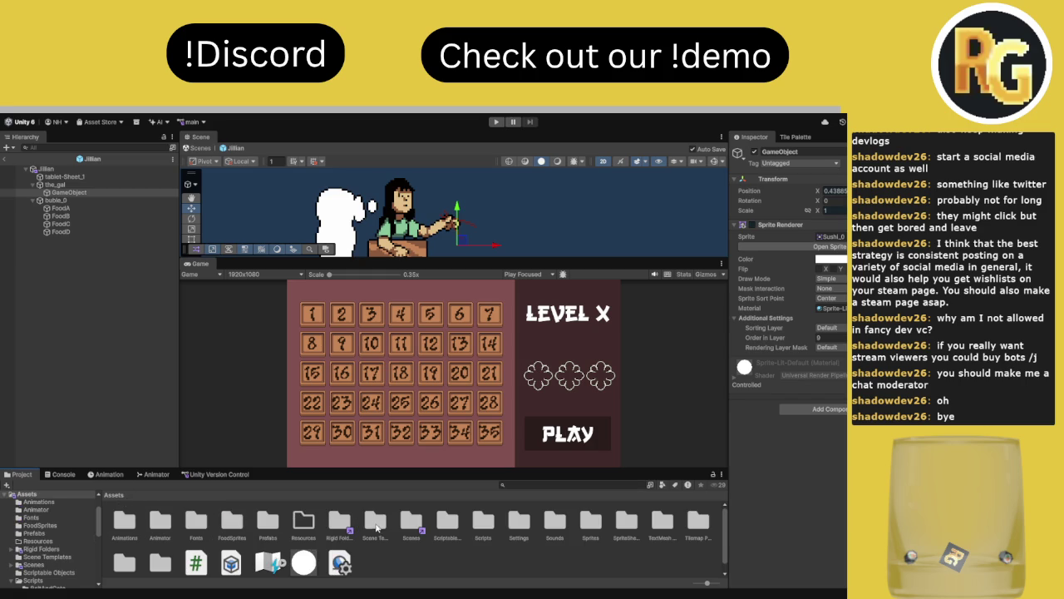
double_click(416, 526)
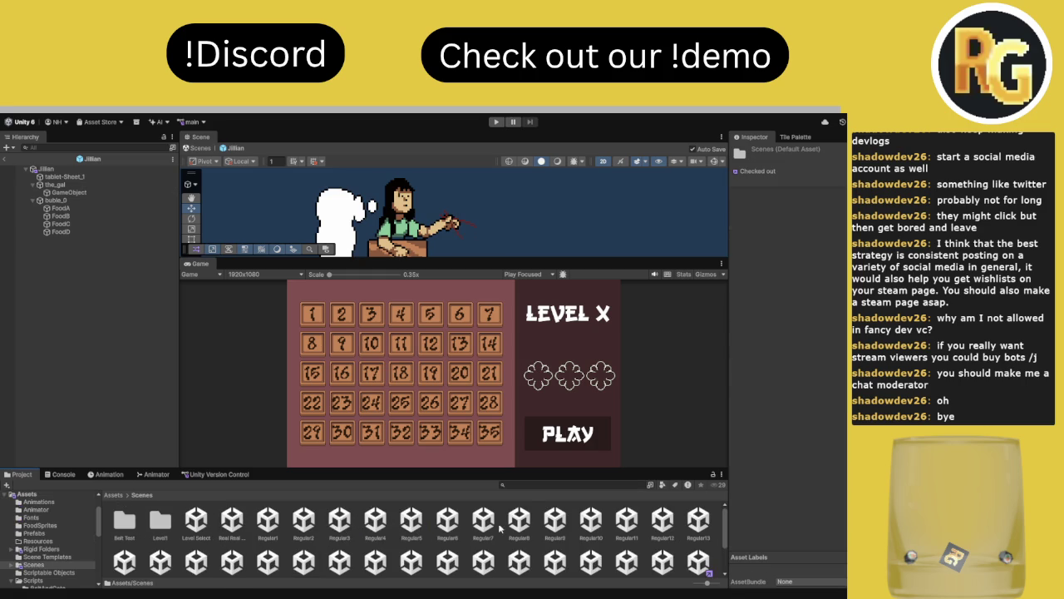
click(700, 522)
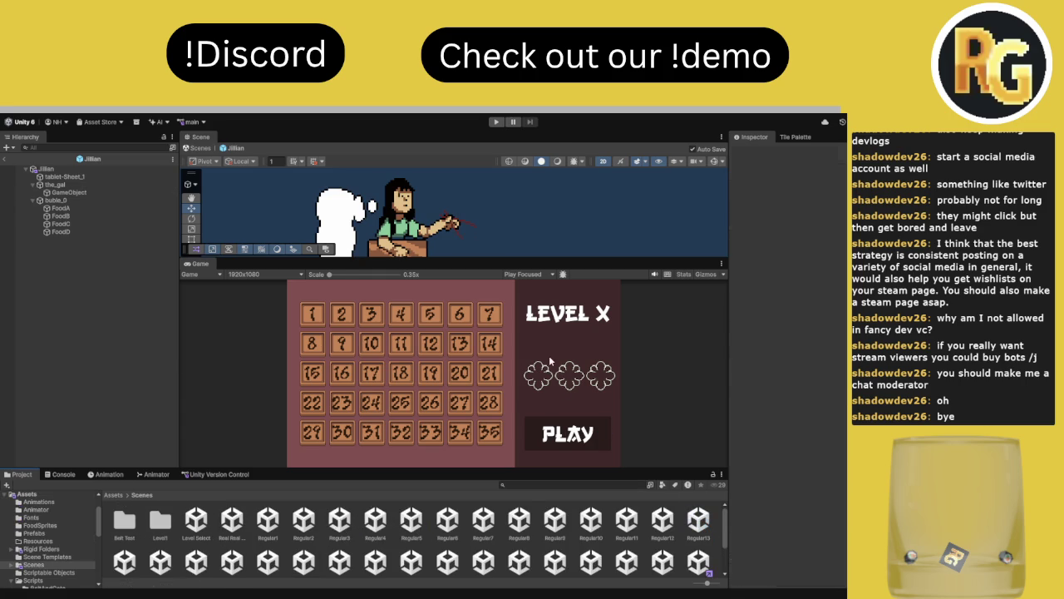
- Maximize the Game view, enter play mode, and start the level countdown
double_click(202, 264)
click(495, 122)
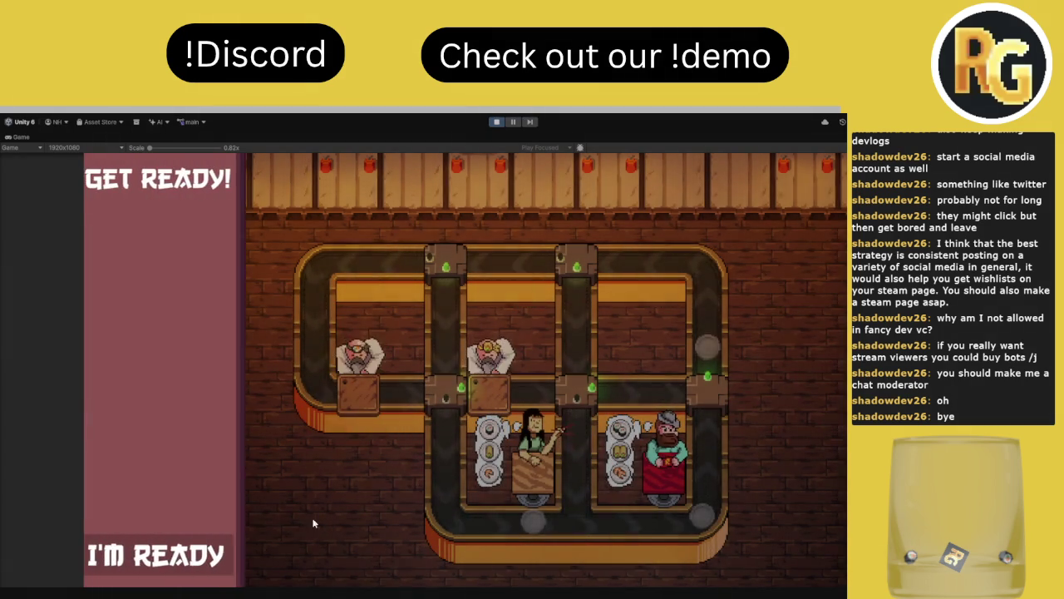
click(239, 562)
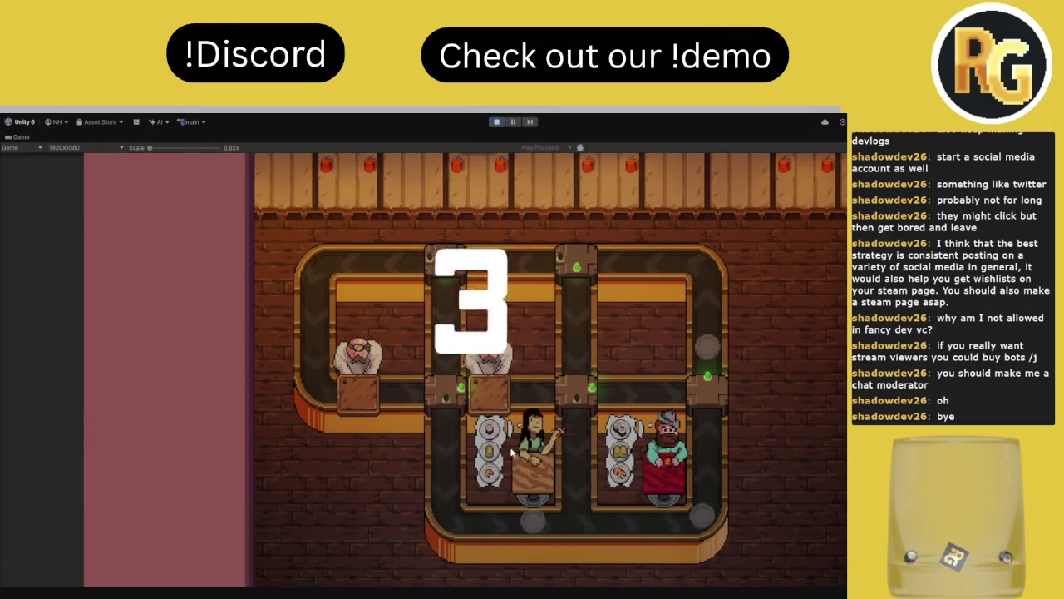
- Repeatedly flip the upper-middle and lower-middle junctions to send plates down to customers
click(574, 268)
click(573, 391)
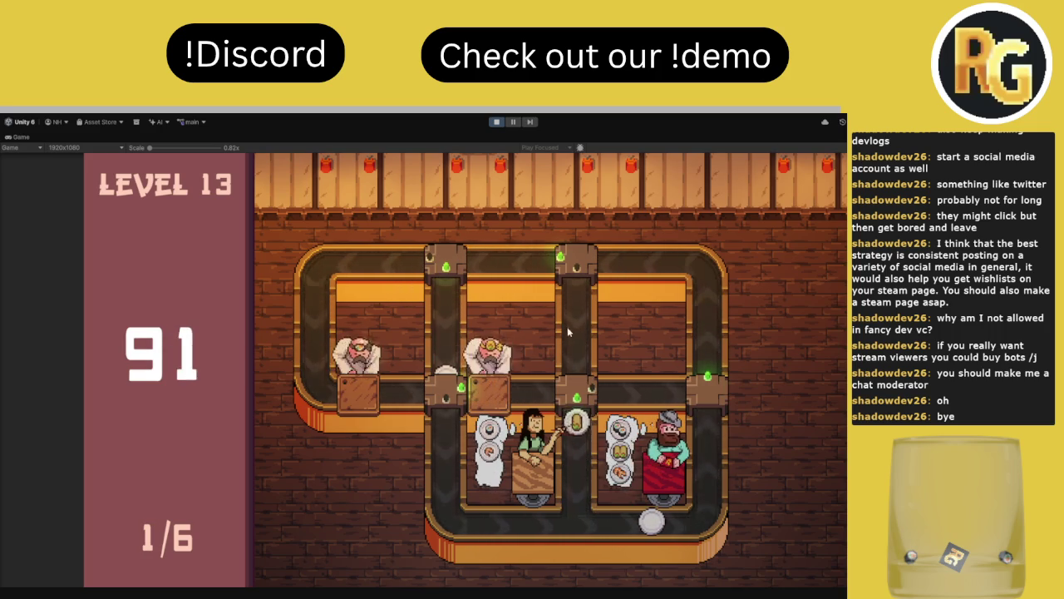
click(580, 266)
click(581, 396)
click(581, 396)
click(576, 265)
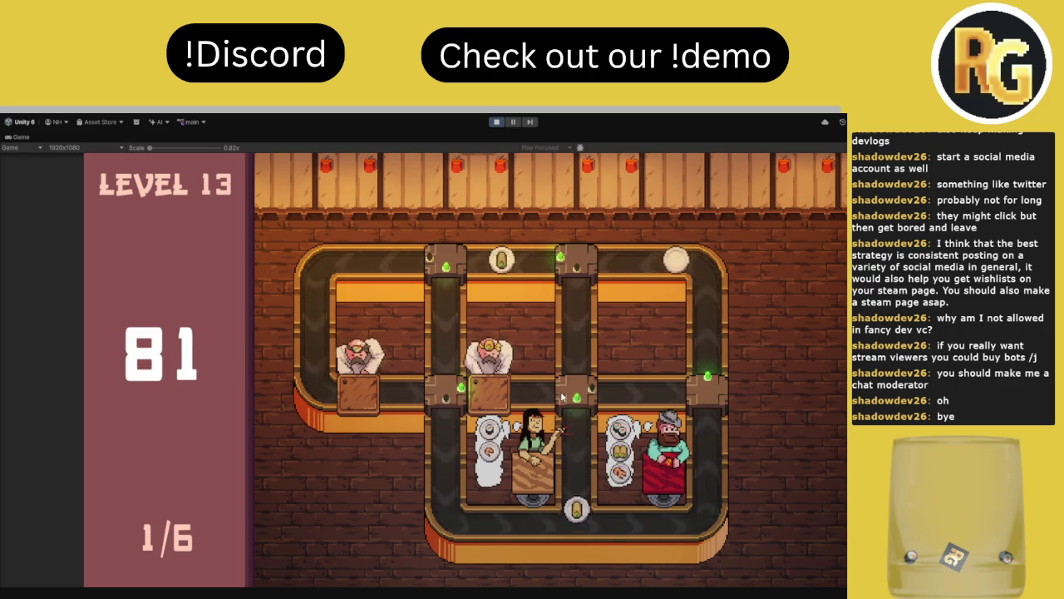
click(576, 389)
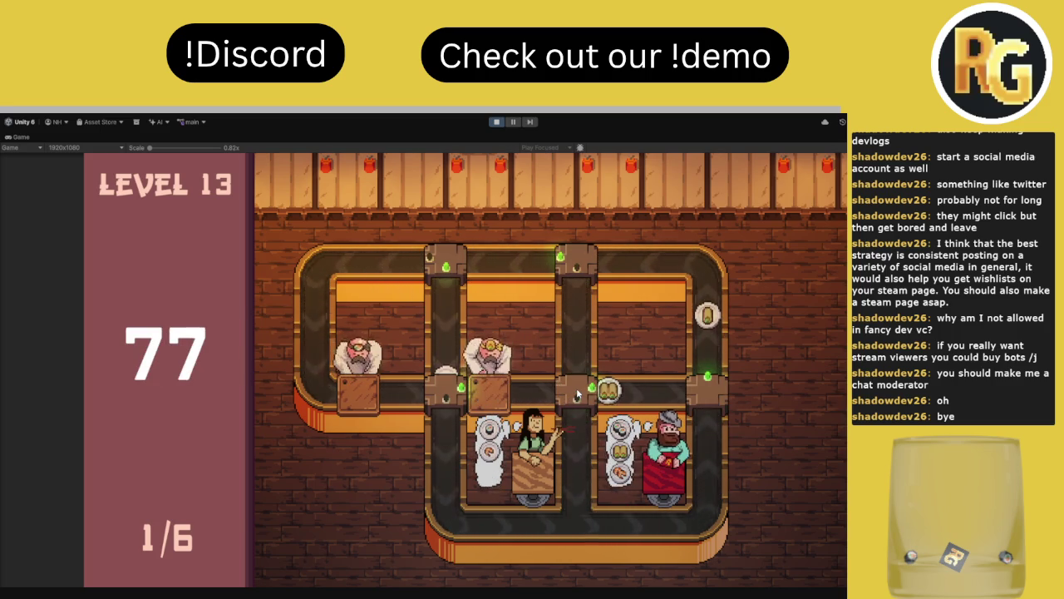
click(576, 262)
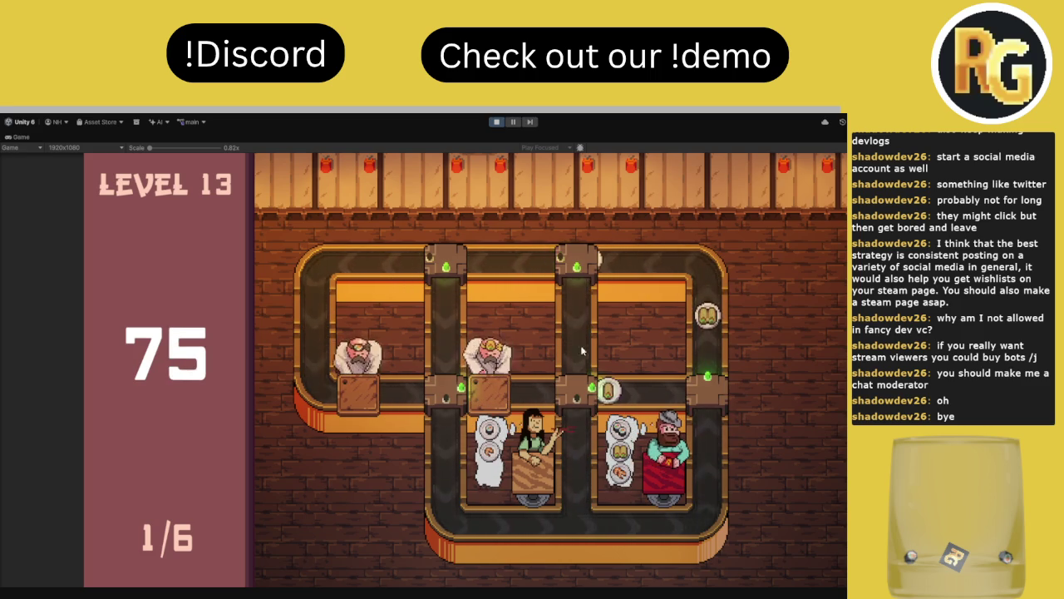
click(577, 389)
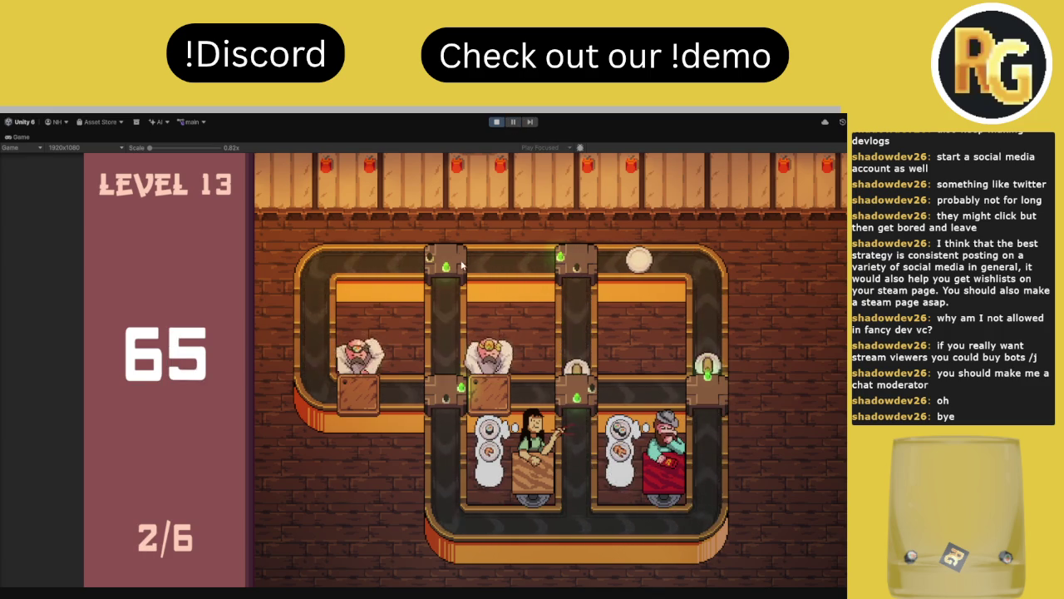
- Redirect the top-left, lower-left and top-right junctions, then stop play mode
click(462, 264)
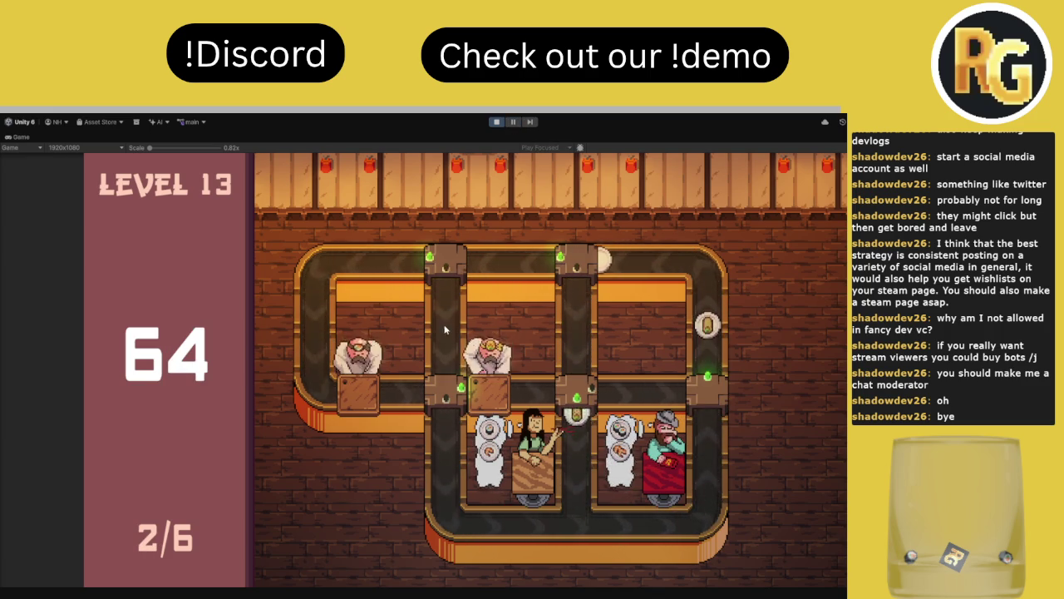
click(449, 403)
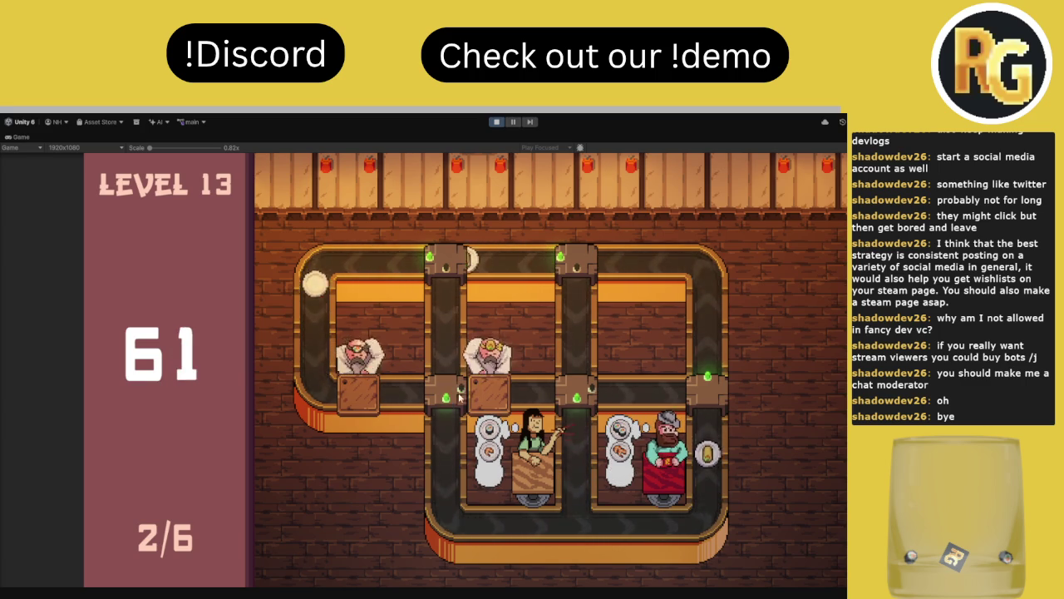
click(576, 260)
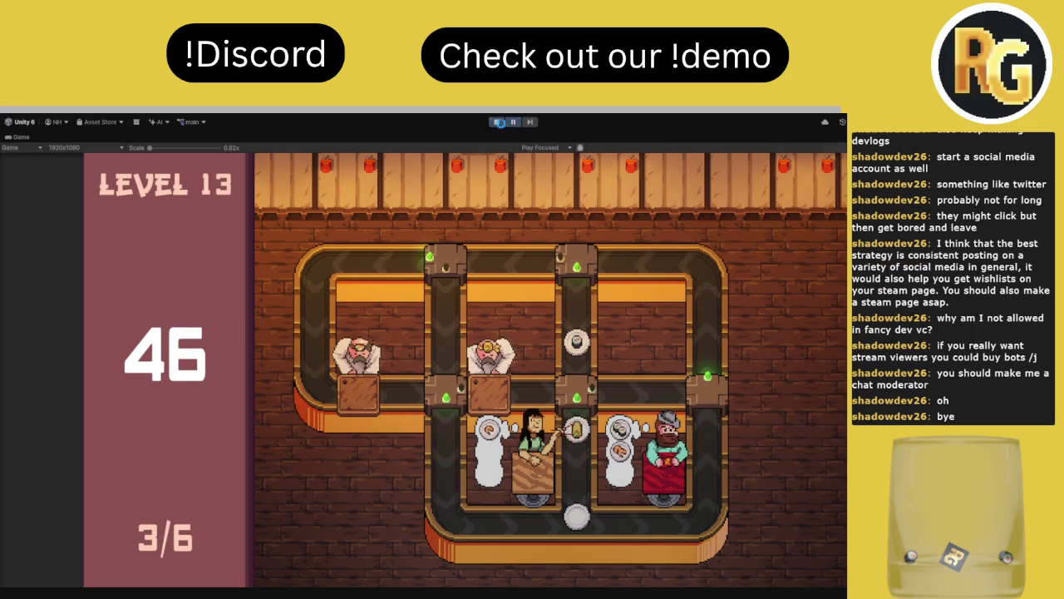
click(499, 124)
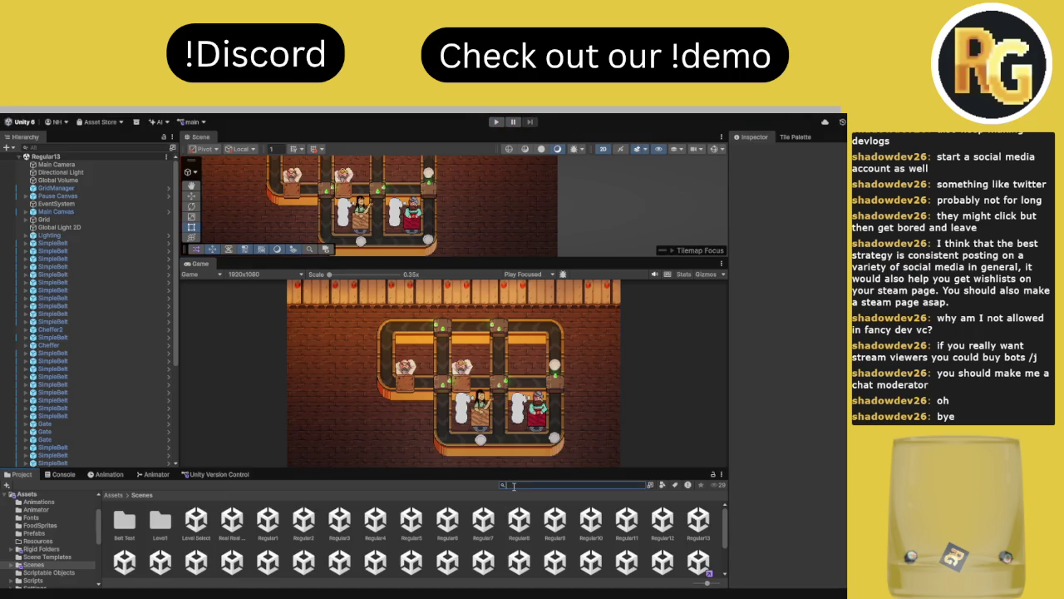
- Search 'ji' in the Project window and open the Jillian prefab for editing
text(jil)
double_click(158, 521)
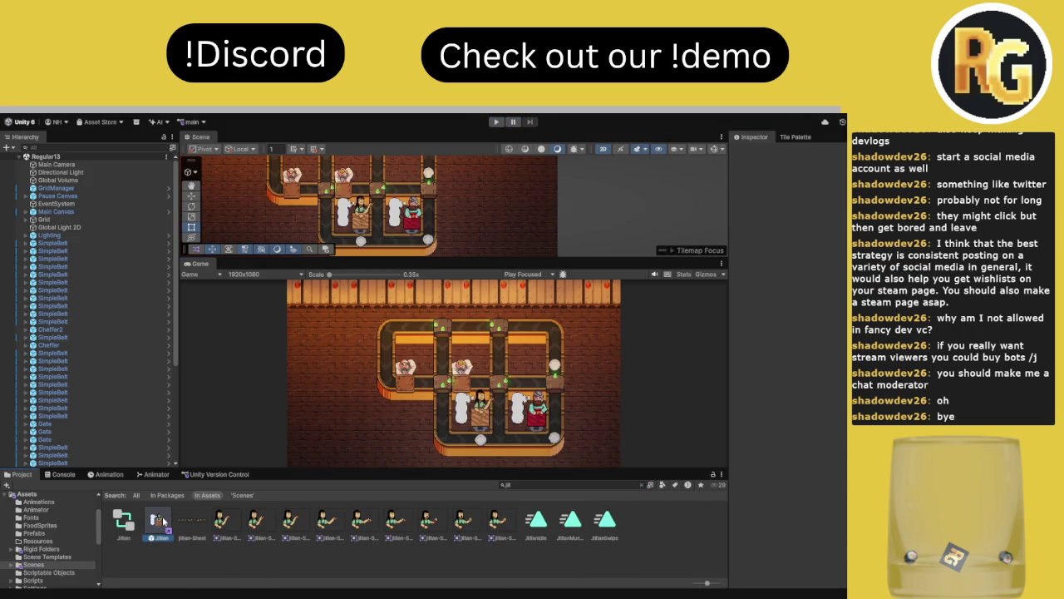
scroll(790, 366, down, 5)
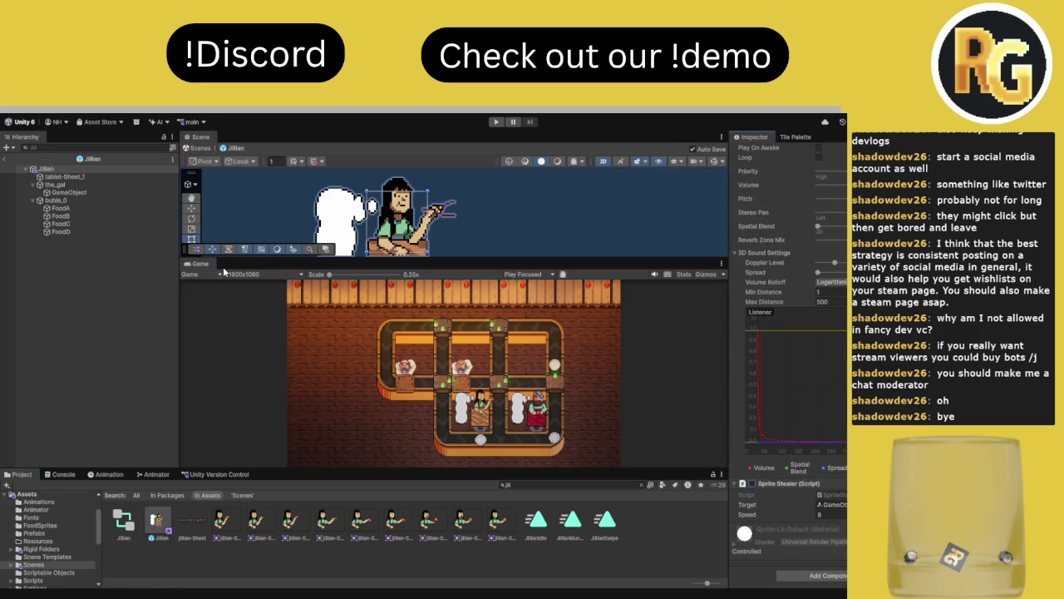
- Give the Game view more room, maximize it, and enter play mode again
drag(266, 257, 266, 147)
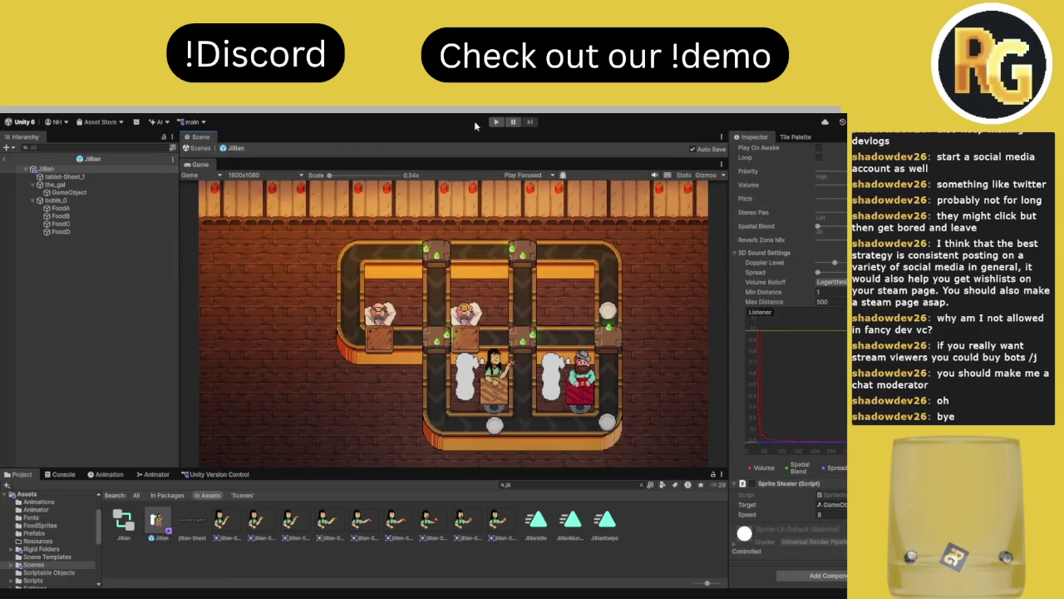
double_click(195, 165)
click(497, 122)
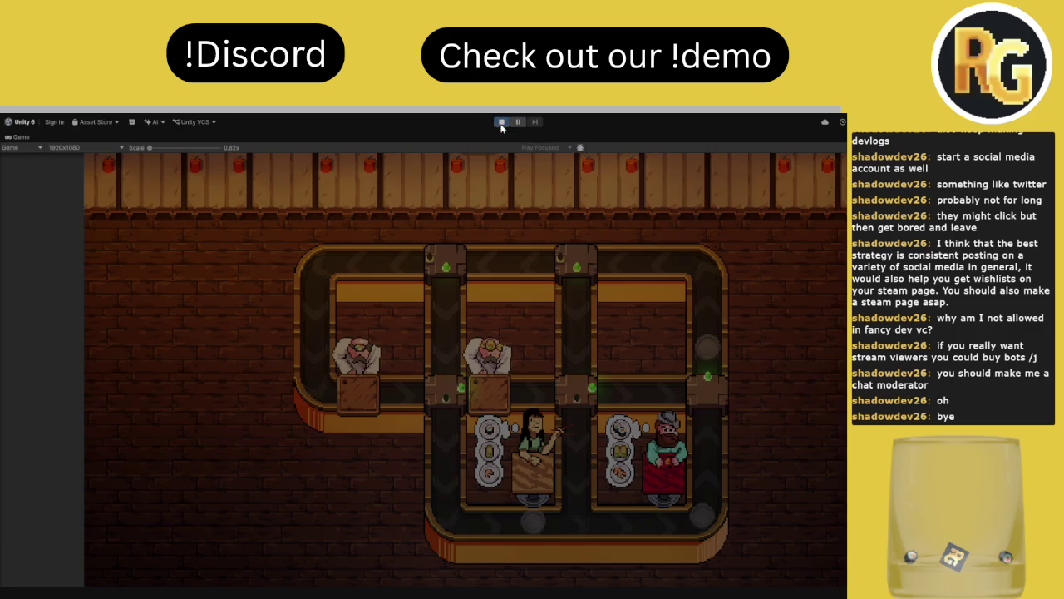
- Dismiss the intro dialogue, start Level 13, route plates downward, then stop play mode
click(386, 461)
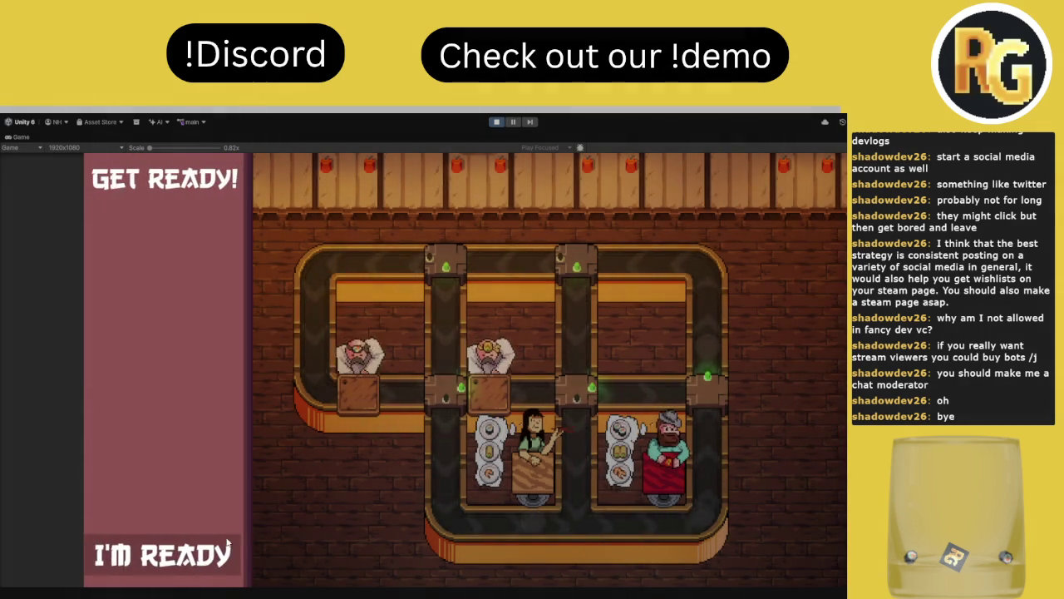
click(226, 552)
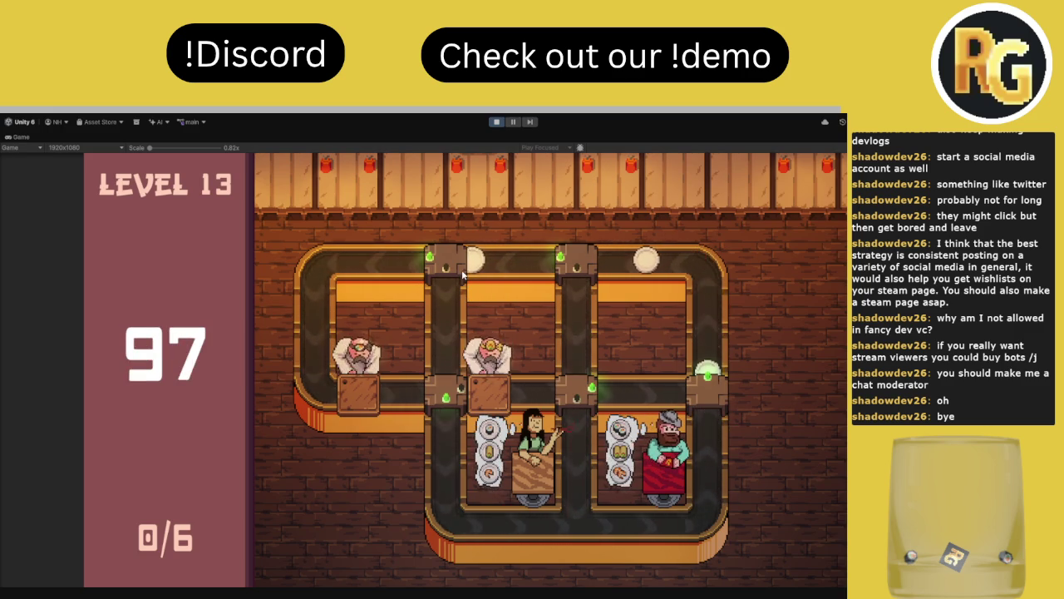
click(455, 397)
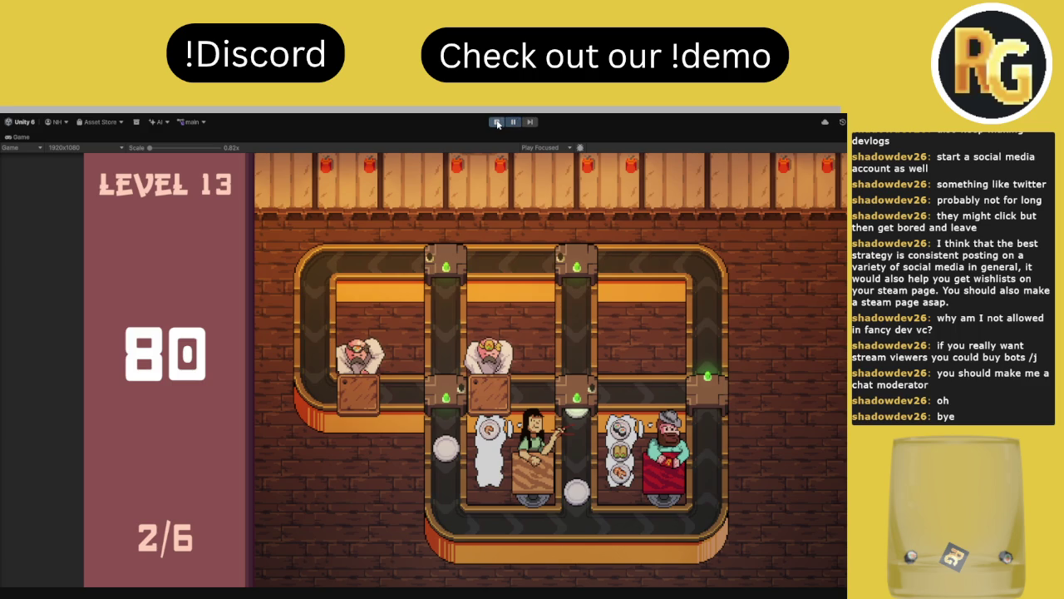
click(497, 123)
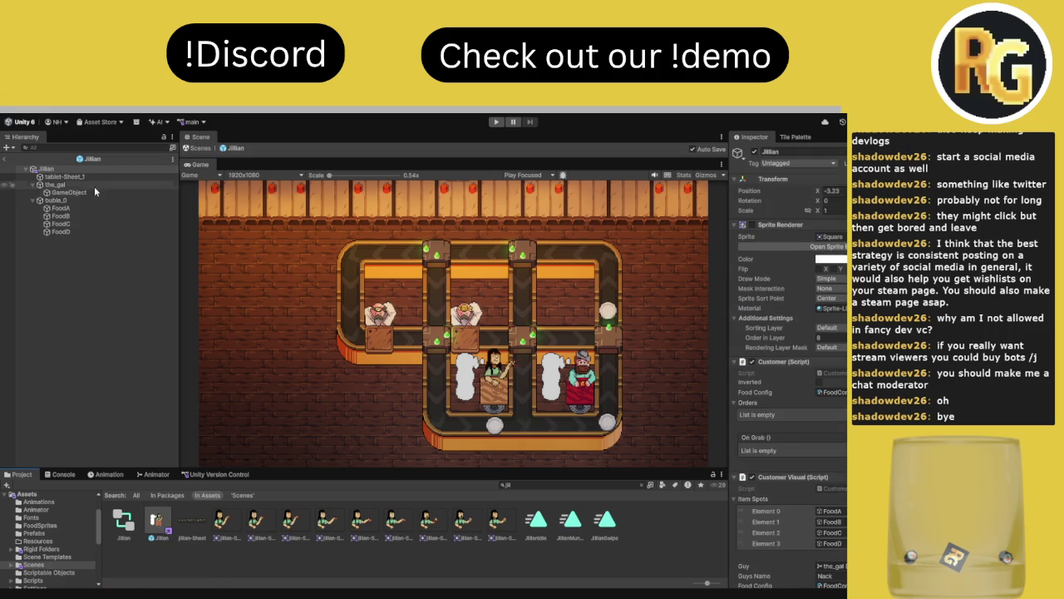
- Scroll the Inspector to Sprite Stealer and ping its script asset in the Chef scripts folder
scroll(790, 499, down, 5)
scroll(790, 416, down, 5)
click(831, 494)
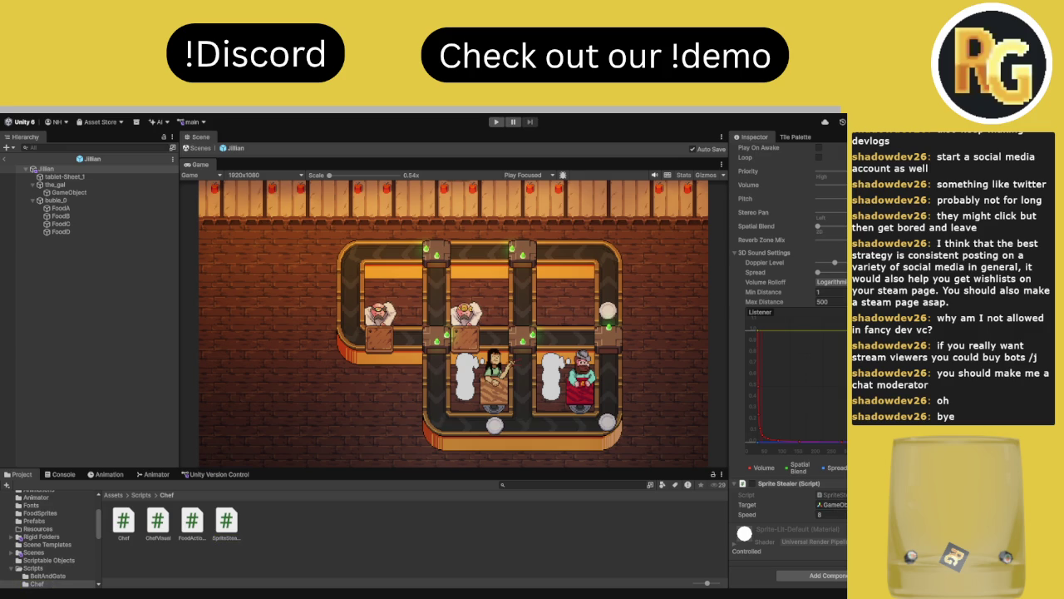
click(832, 493)
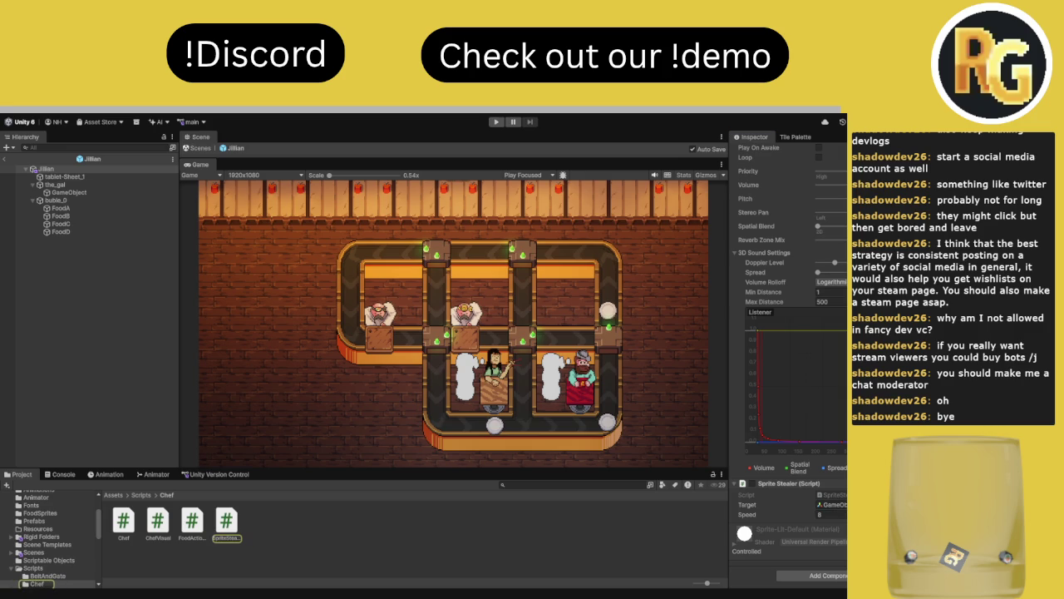
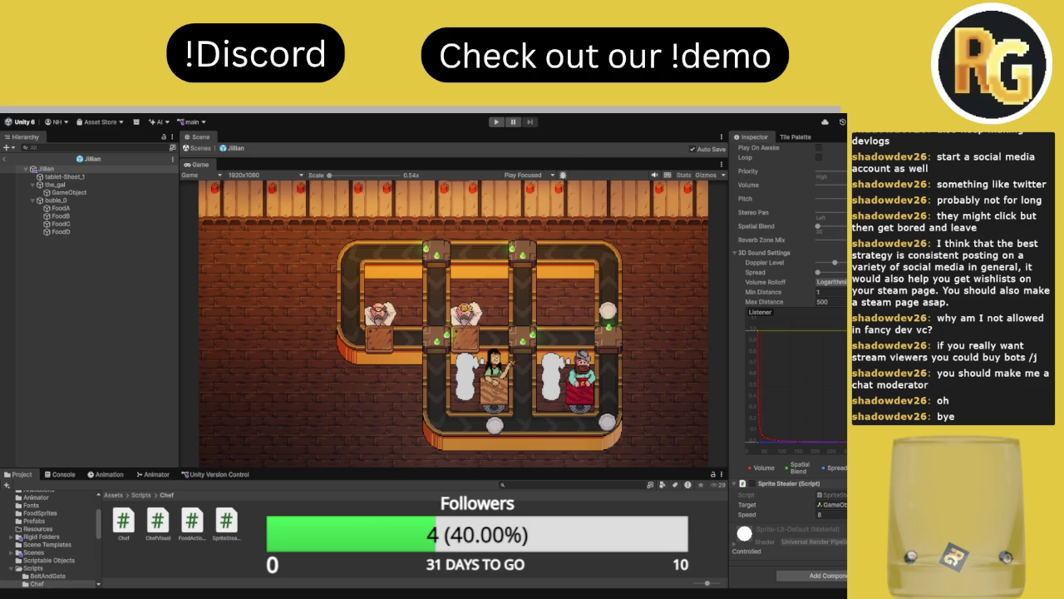
- Bring up SpriteStealer.cs in Visual Studio with the code window maximized
key(alt+Tab)
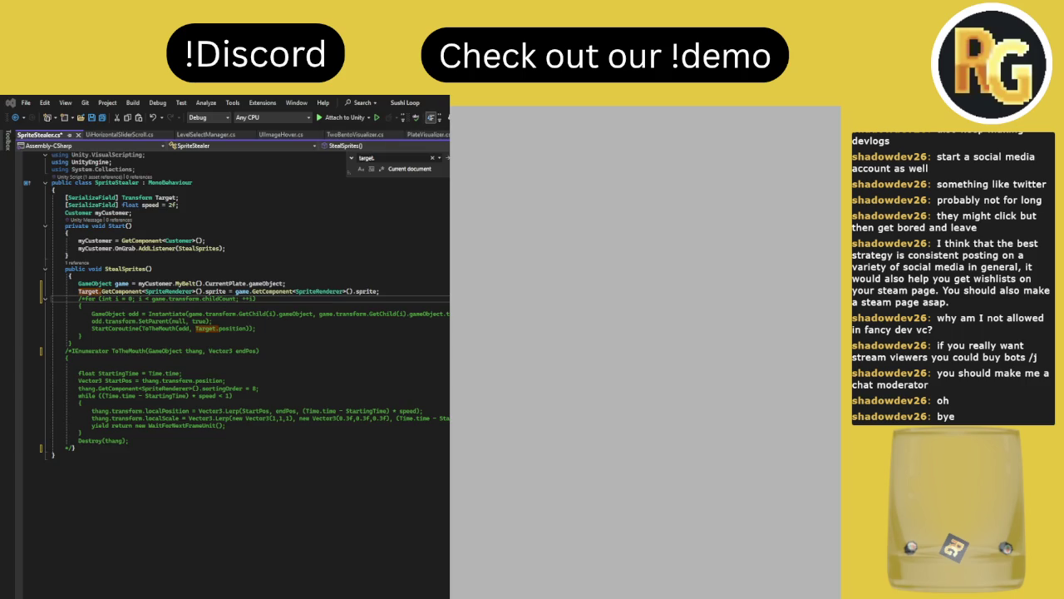
drag(450, 179, 226, 178)
double_click(219, 114)
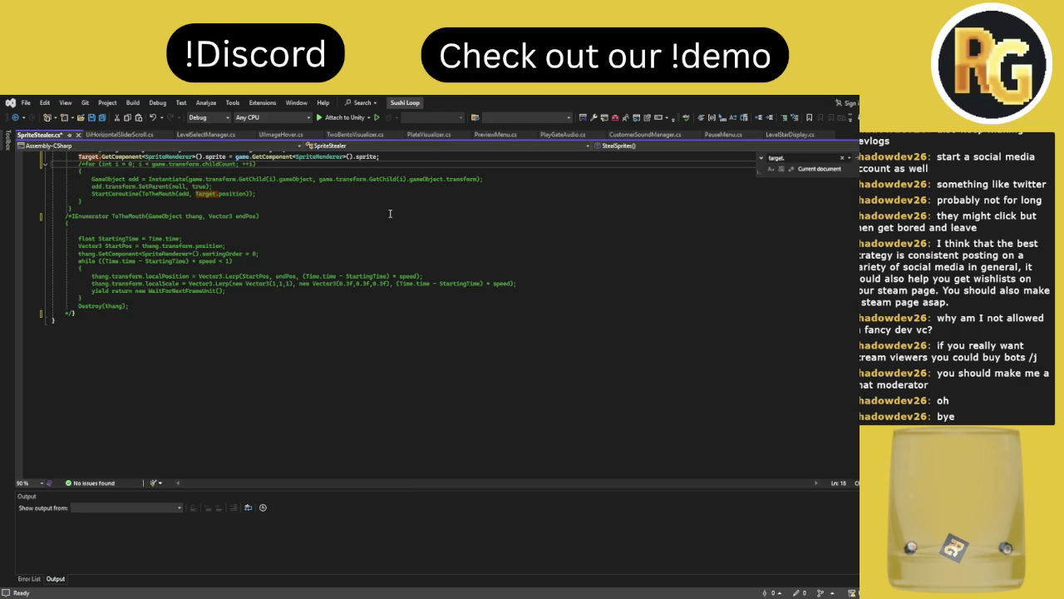
scroll(273, 296, up, 5)
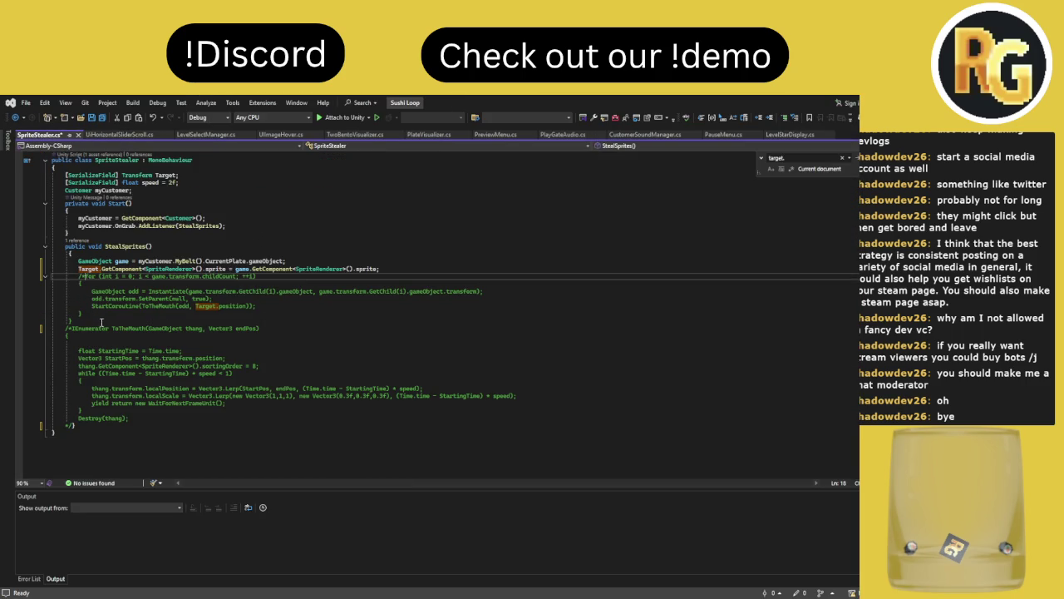
- Retype the closing */ on line 38 until no issues remain, then save the script
click(75, 426)
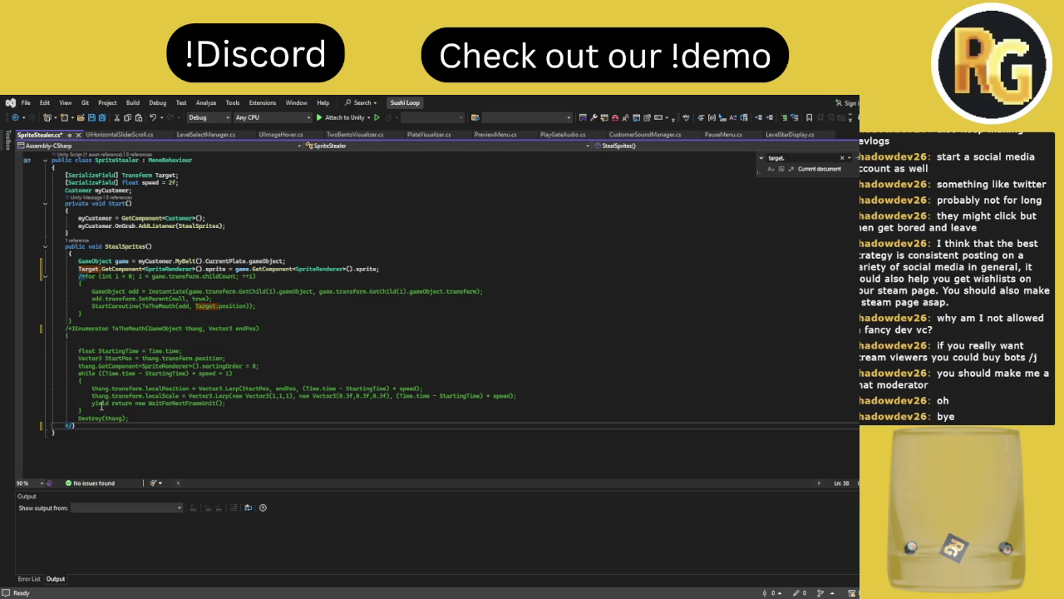
key(BackSpace)
key(BackSpace)
text(*/)
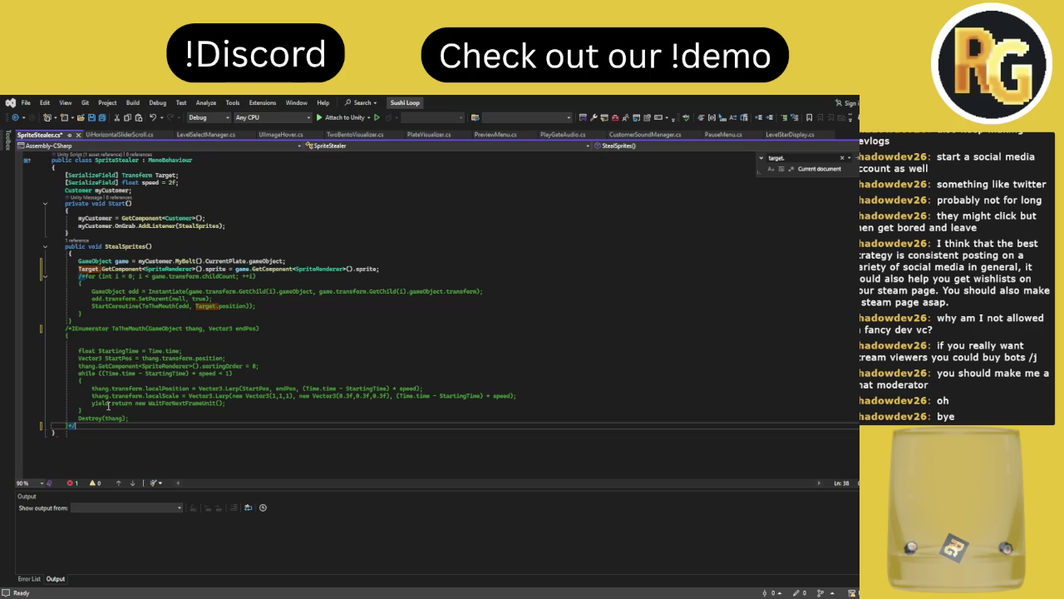
key(BackSpace)
key(BackSpace)
text(*/)
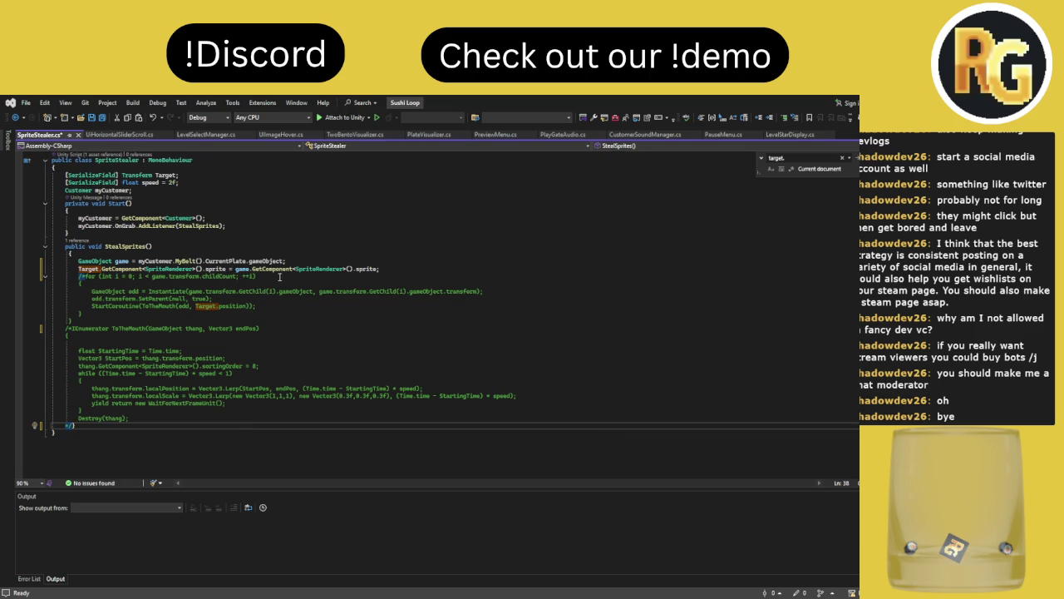
click(392, 271)
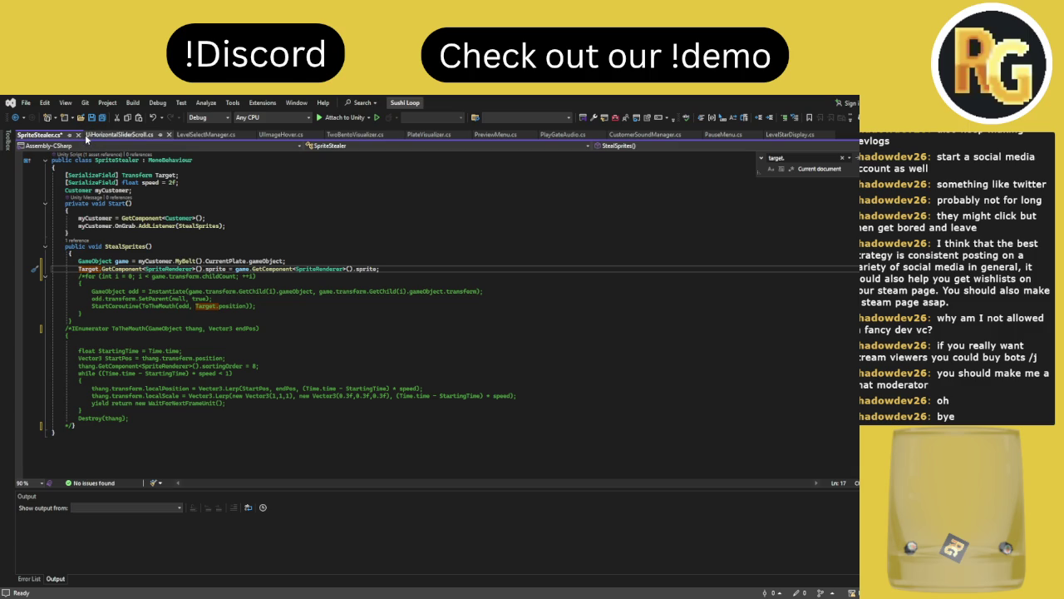
click(101, 117)
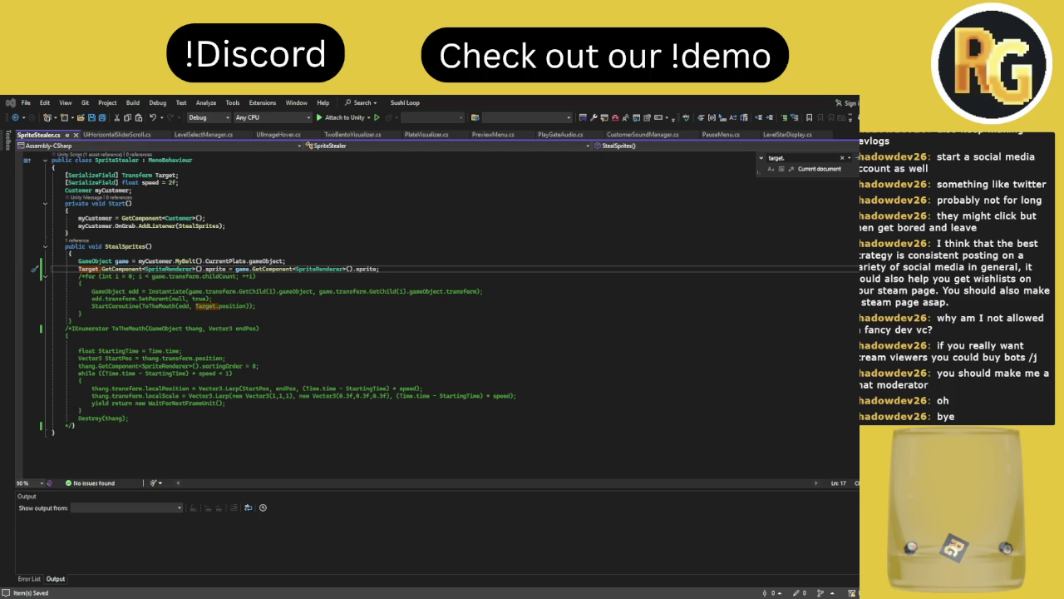
- Return from Visual Studio to the Unity editor running the sushi game
key(alt+Tab)
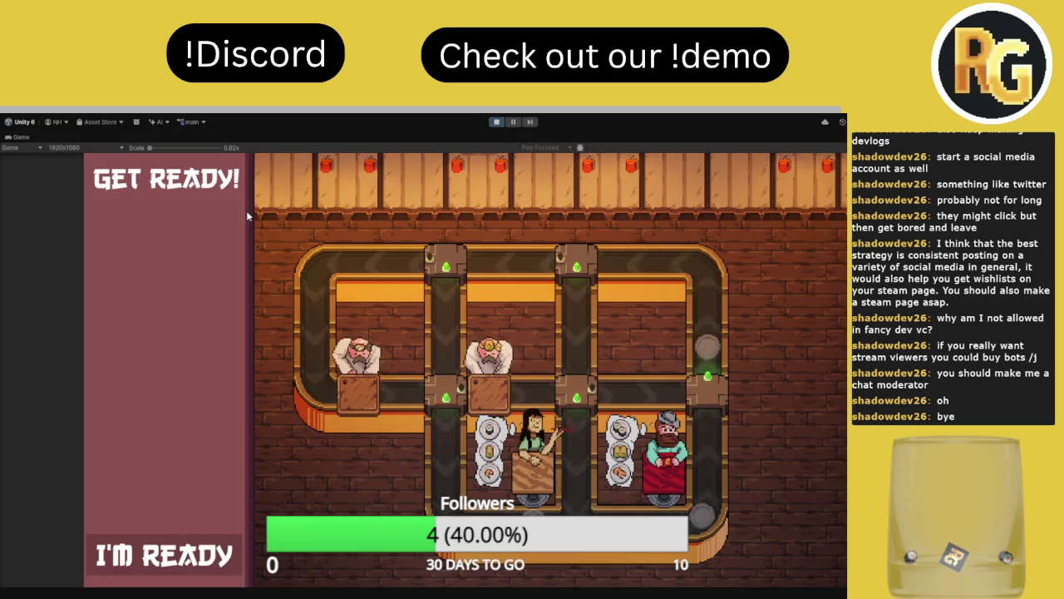
- Start level 13 in a maximized Game view, flip the top-left and top-right junctions, then stop
click(198, 544)
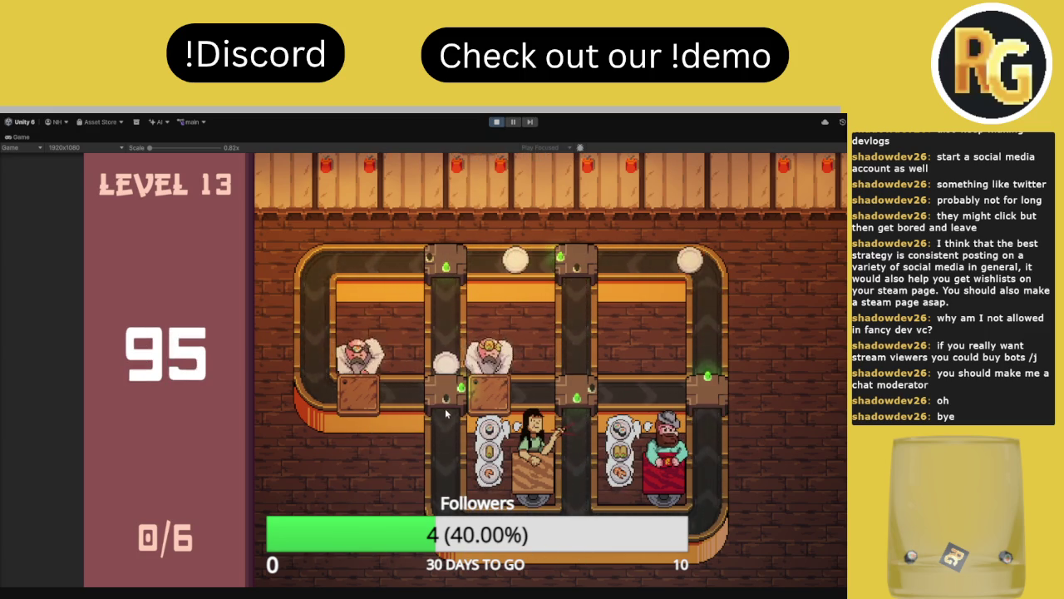
click(513, 122)
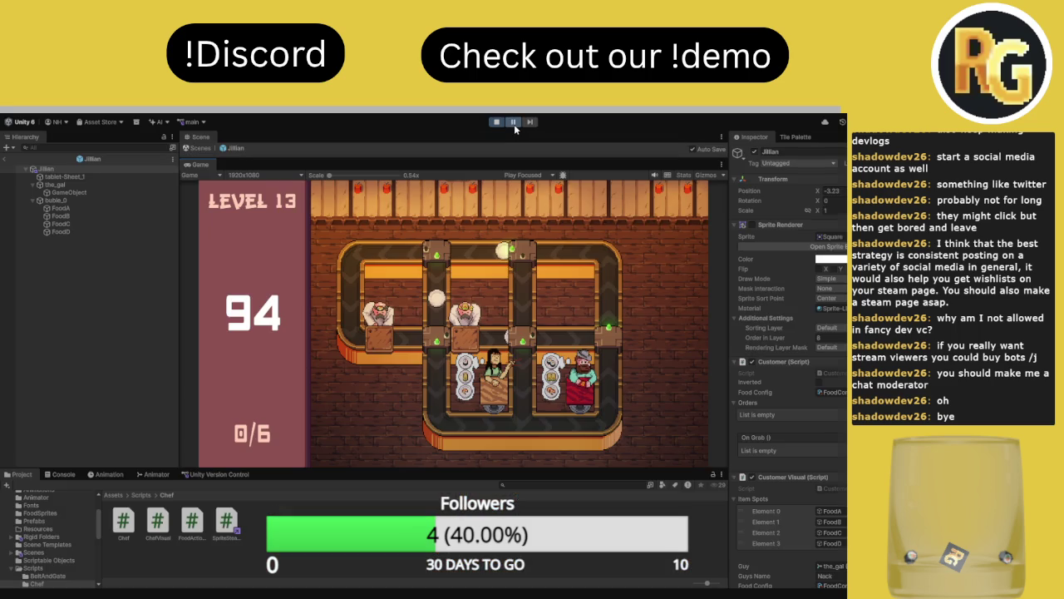
double_click(190, 166)
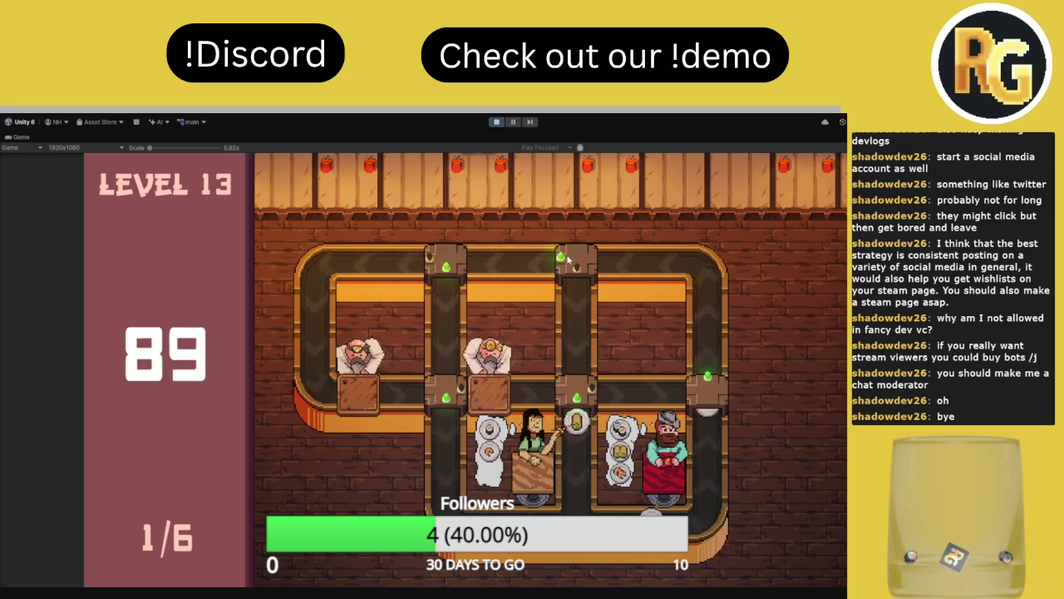
click(440, 276)
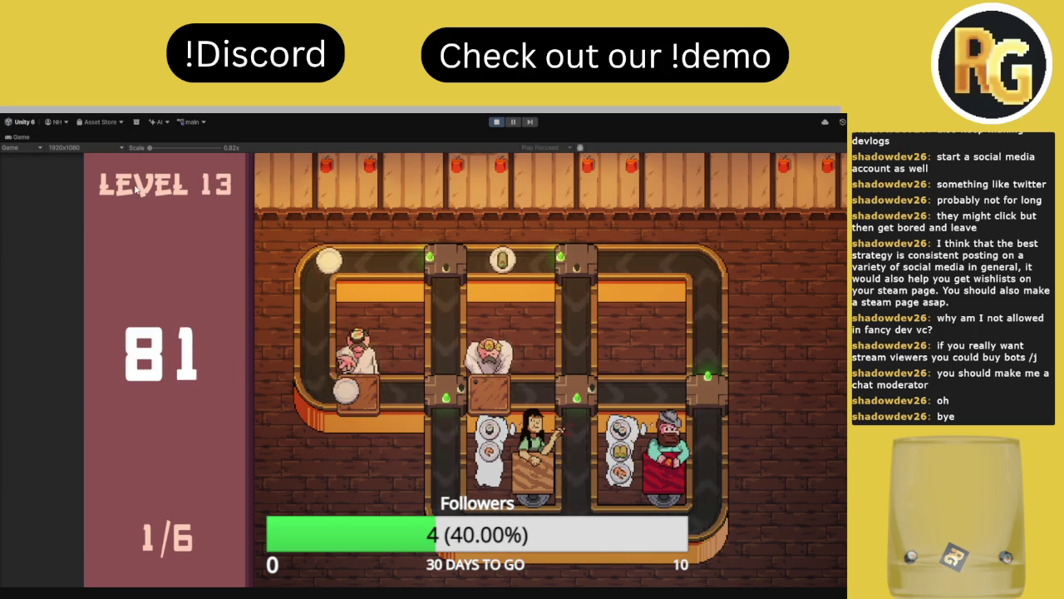
click(576, 287)
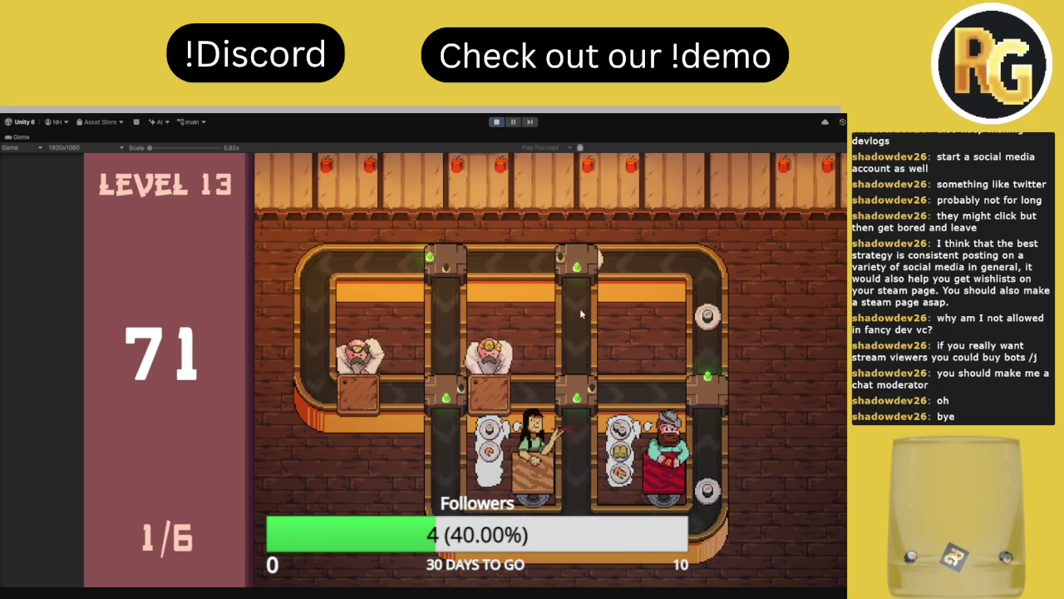
click(497, 121)
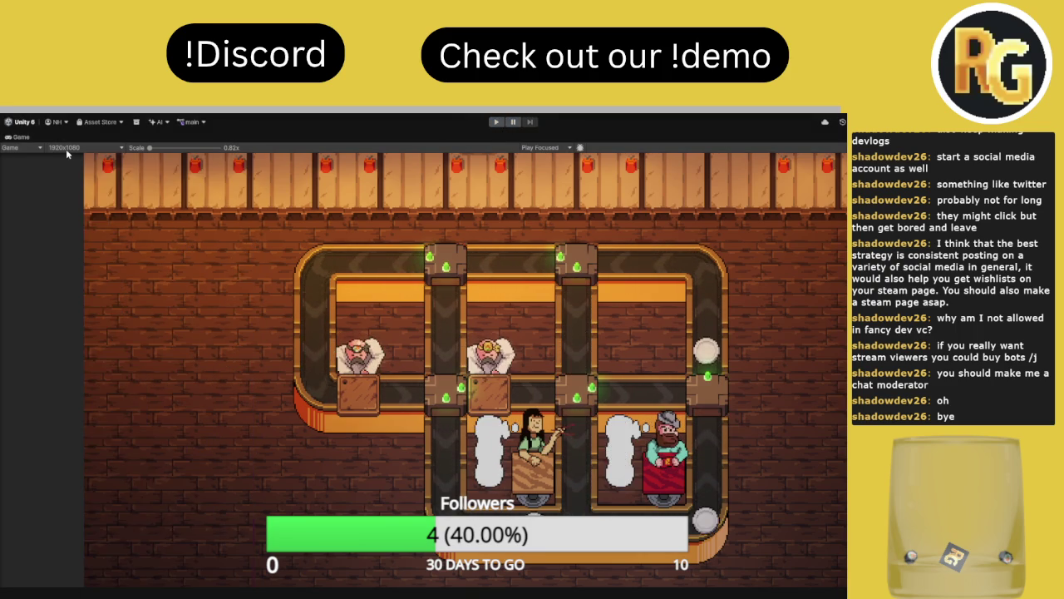
- Restore the layout, ping the Sprite Stealer's Target object, and replay in a maximized Game view
double_click(21, 139)
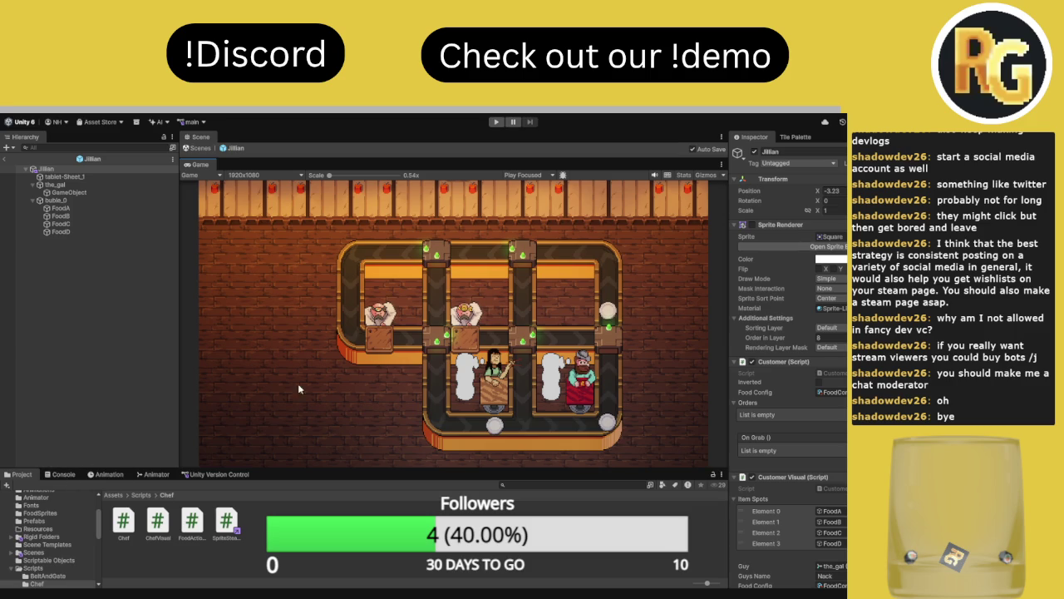
scroll(792, 470, down, 15)
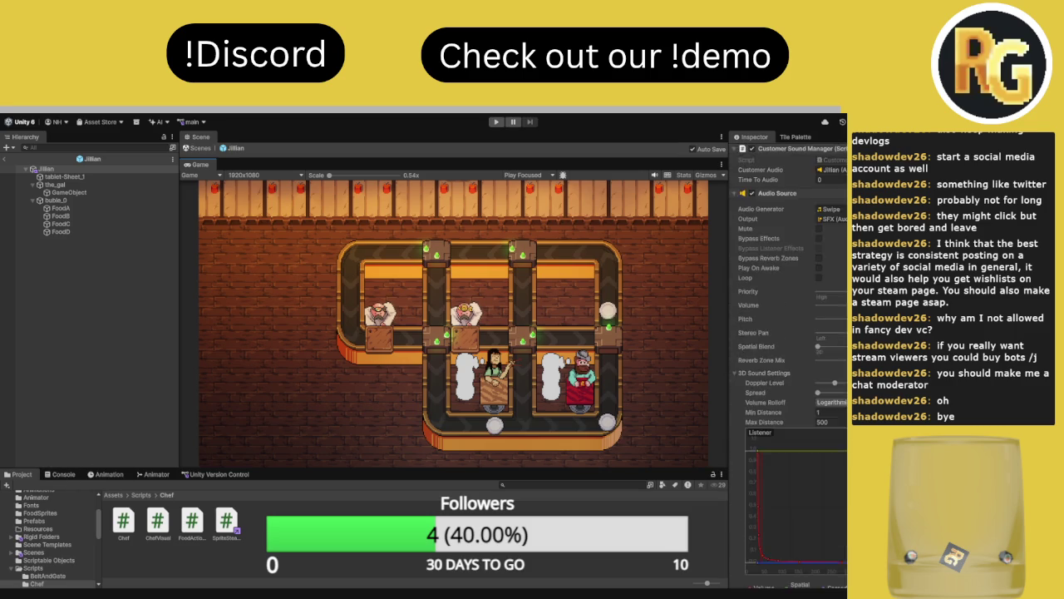
click(831, 504)
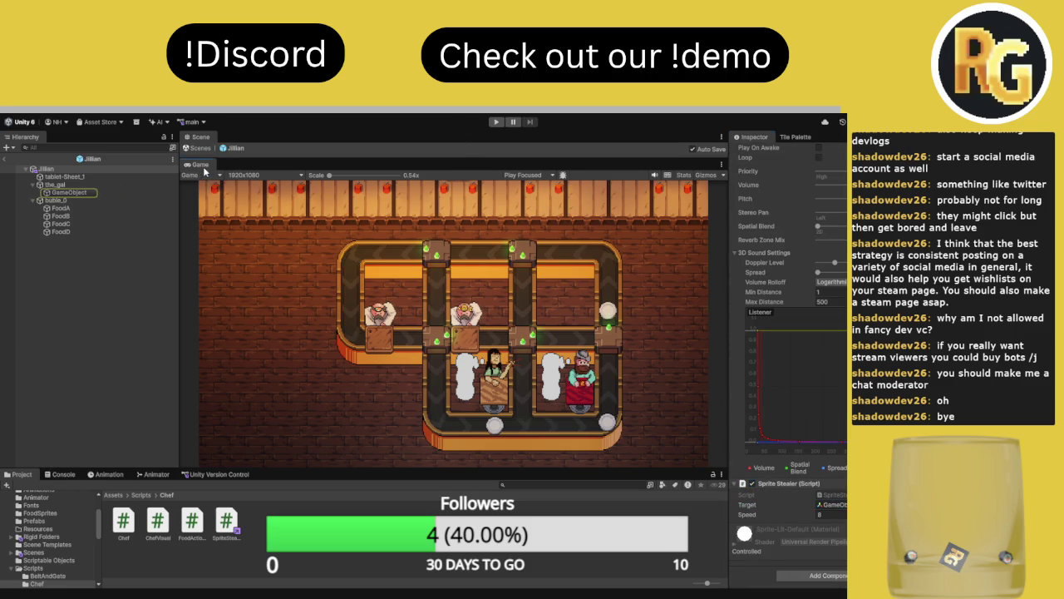
double_click(203, 169)
click(497, 123)
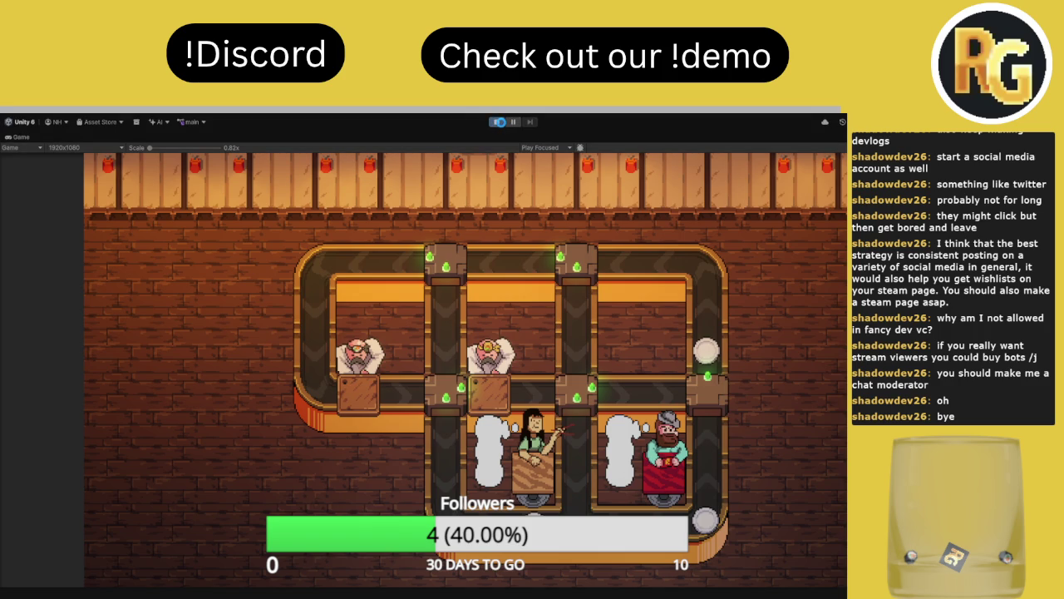
- Send plates down at the middle junction, toggle the top-middle junction, and start the countdown
click(499, 123)
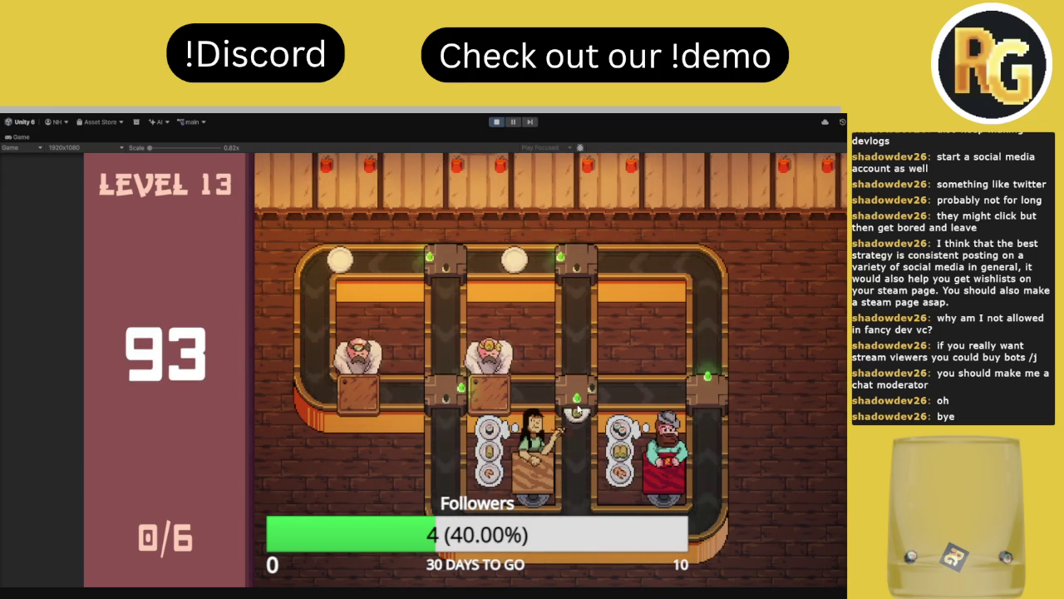
click(574, 395)
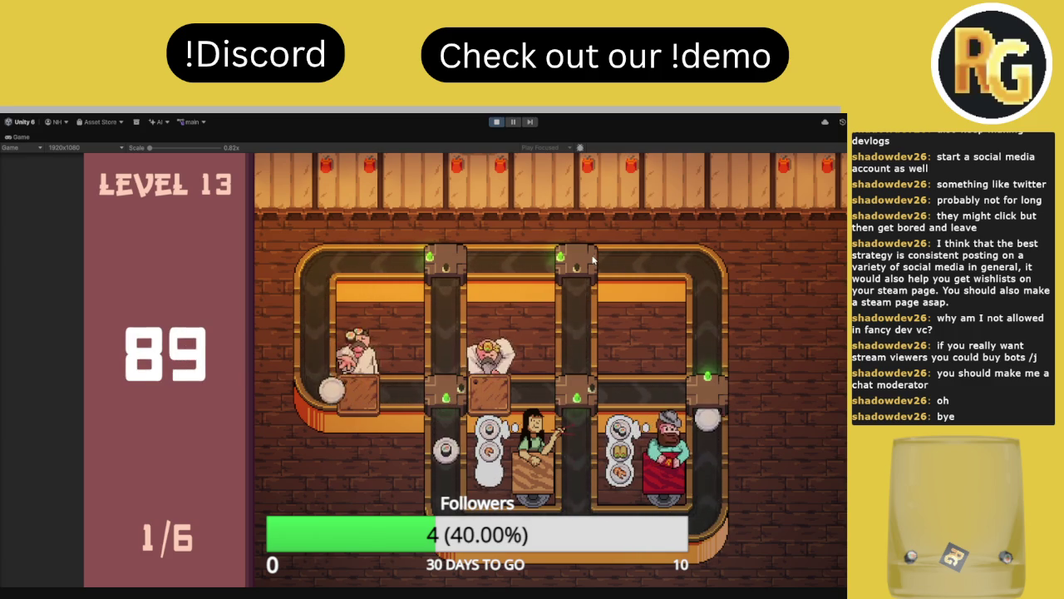
click(578, 262)
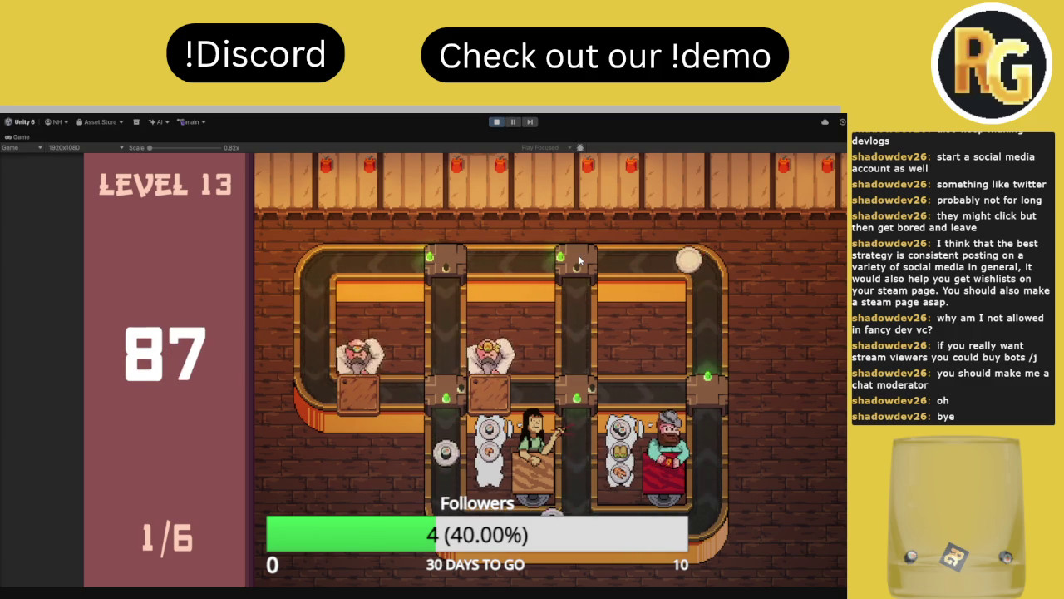
click(571, 265)
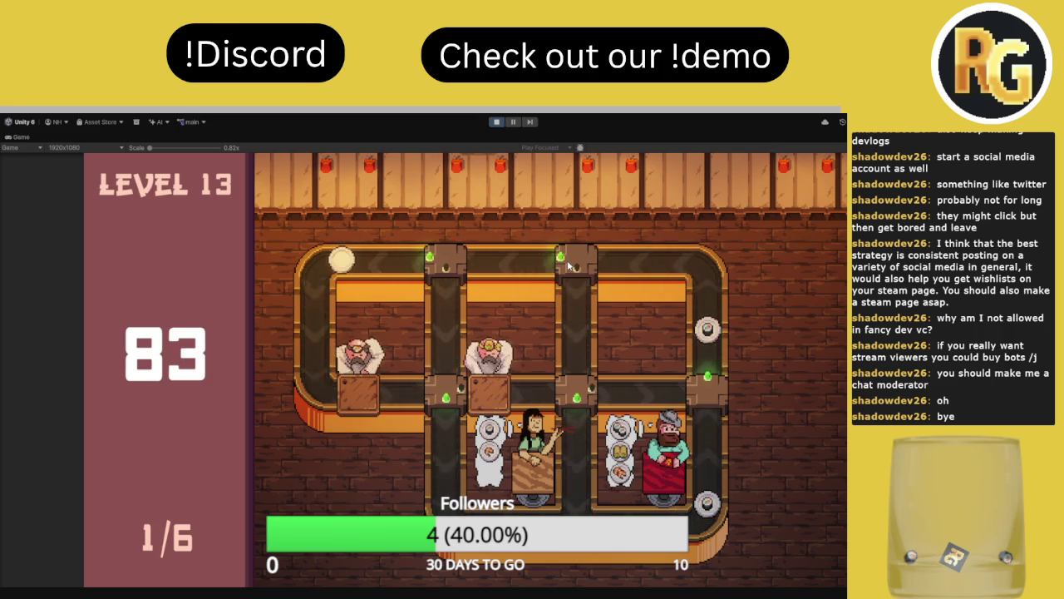
click(574, 268)
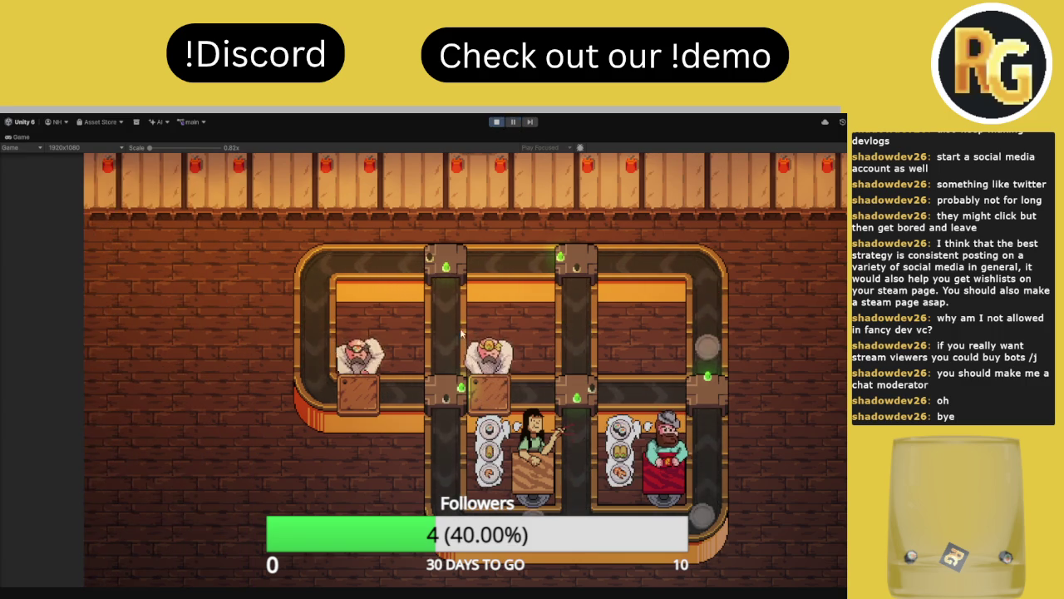
click(191, 555)
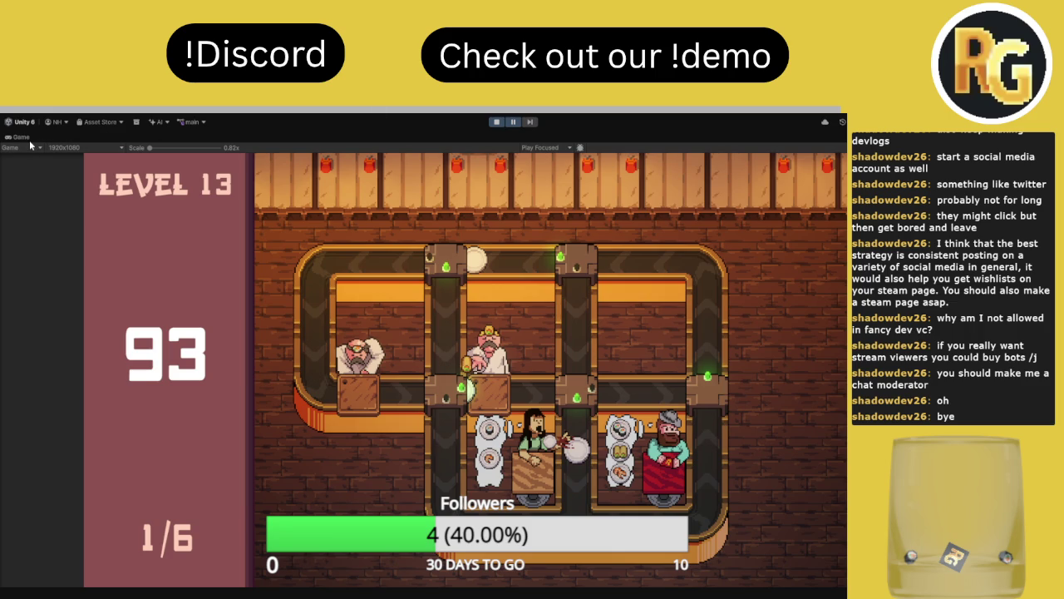
- Leave the maximized Game view, close the Jillian prefab, select a plate's FoodVisual child, and stop play
key(shift+space)
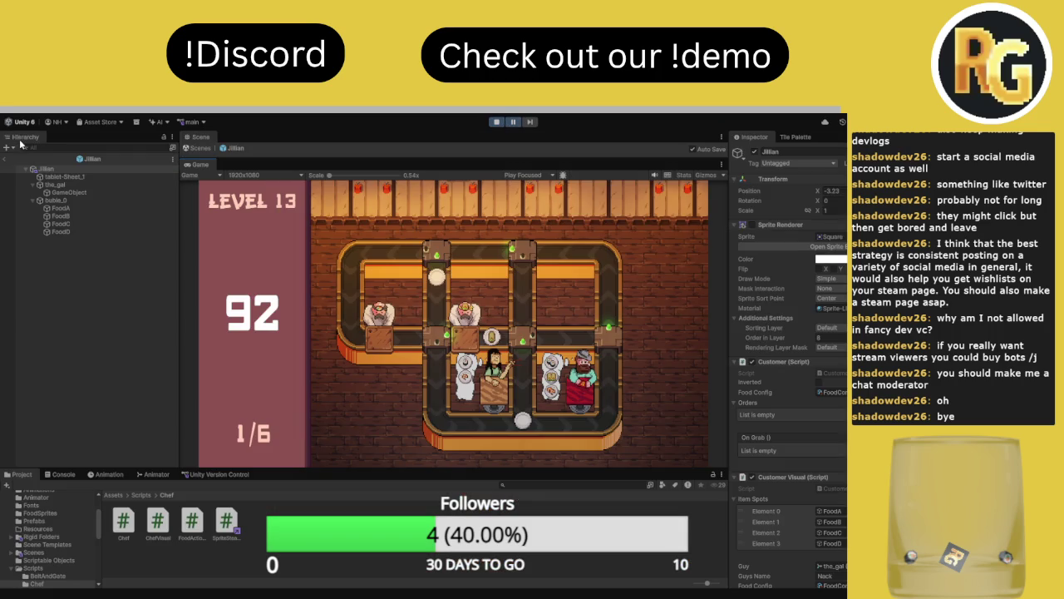
click(201, 148)
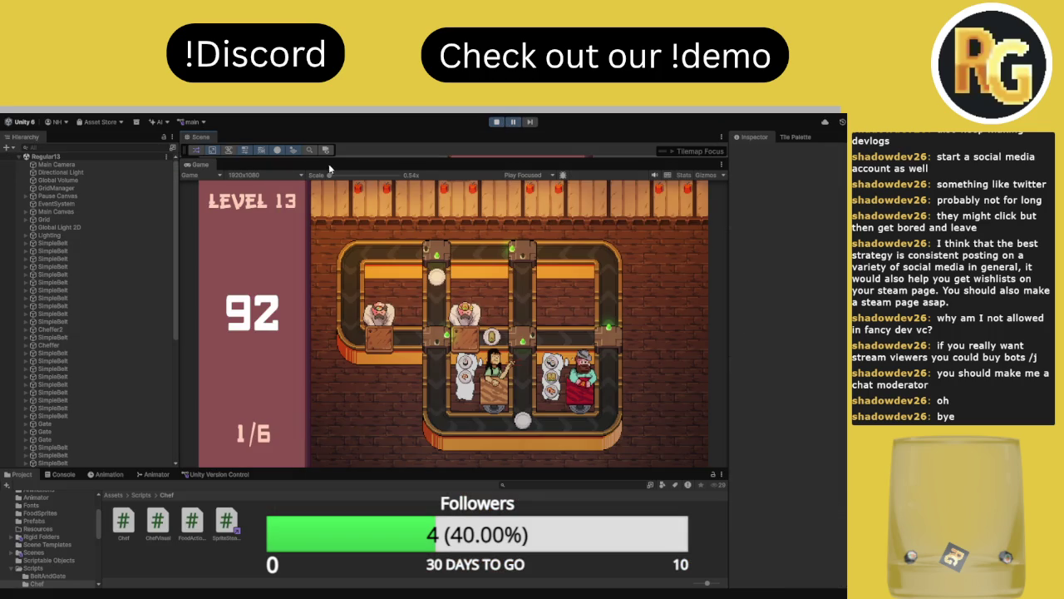
drag(331, 159, 331, 287)
click(330, 198)
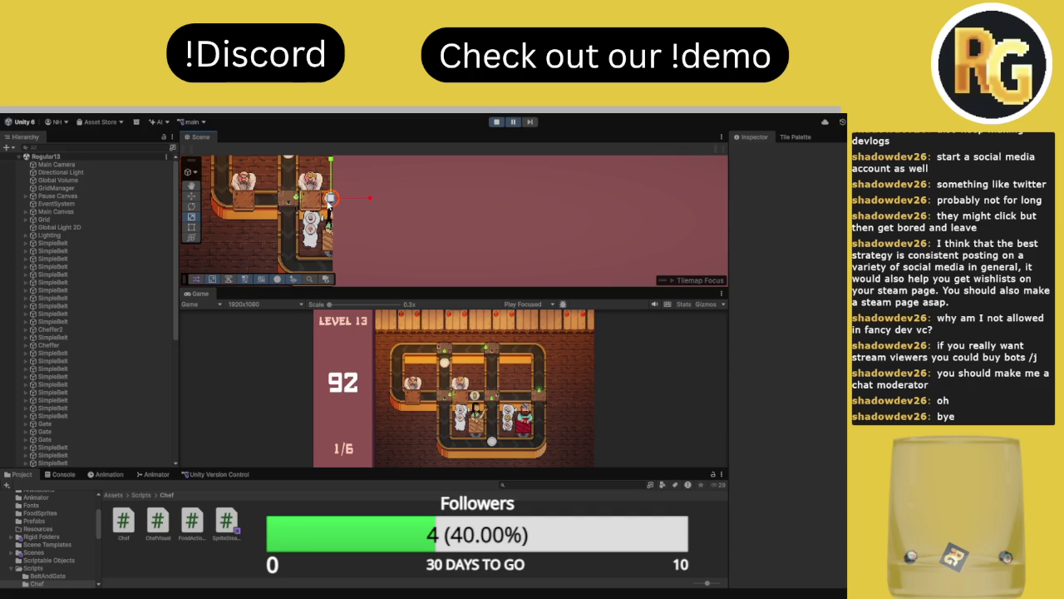
scroll(12, 420, down, 4)
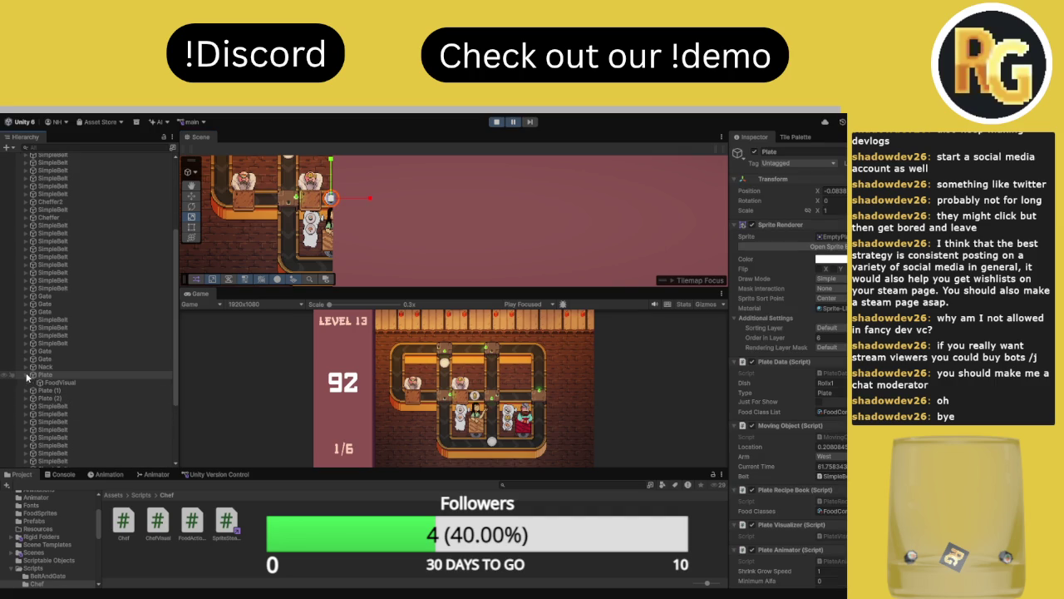
click(51, 383)
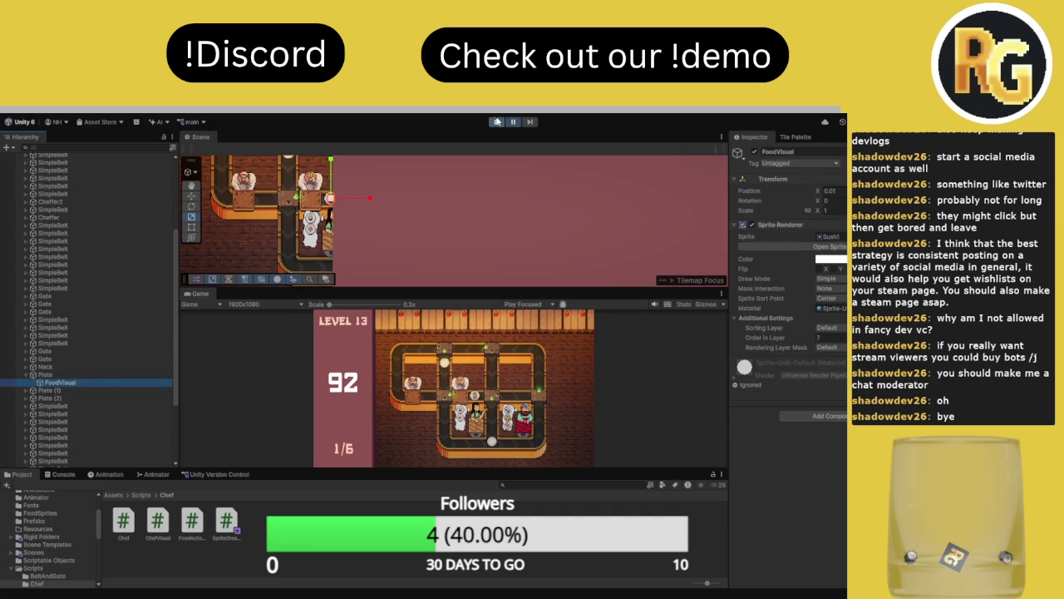
click(495, 122)
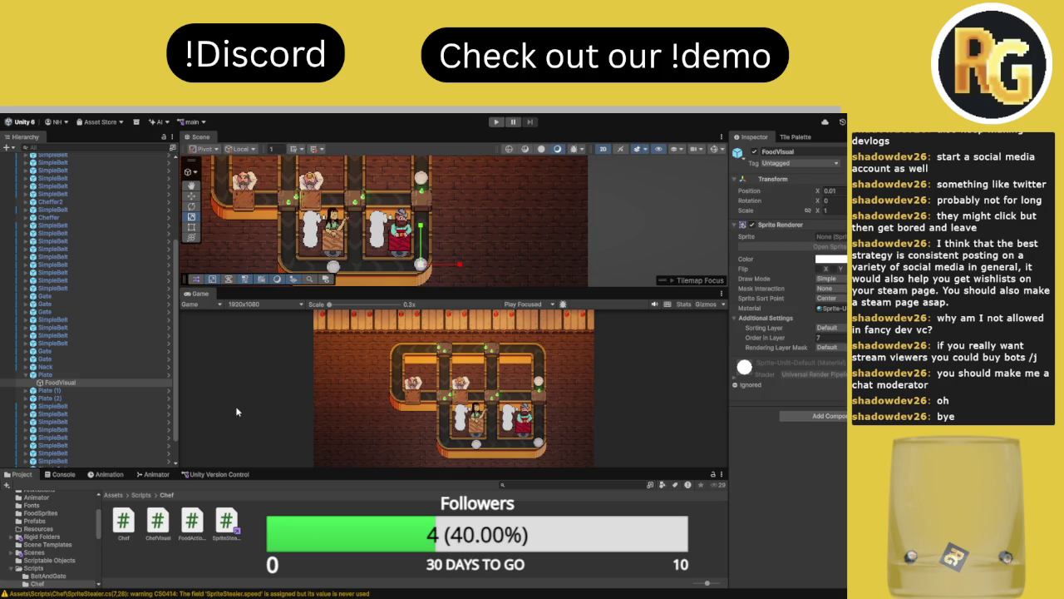
- Run level 13 again, turning a junction toward the customers, then stop and restore the editor layout
key(ctrl+p)
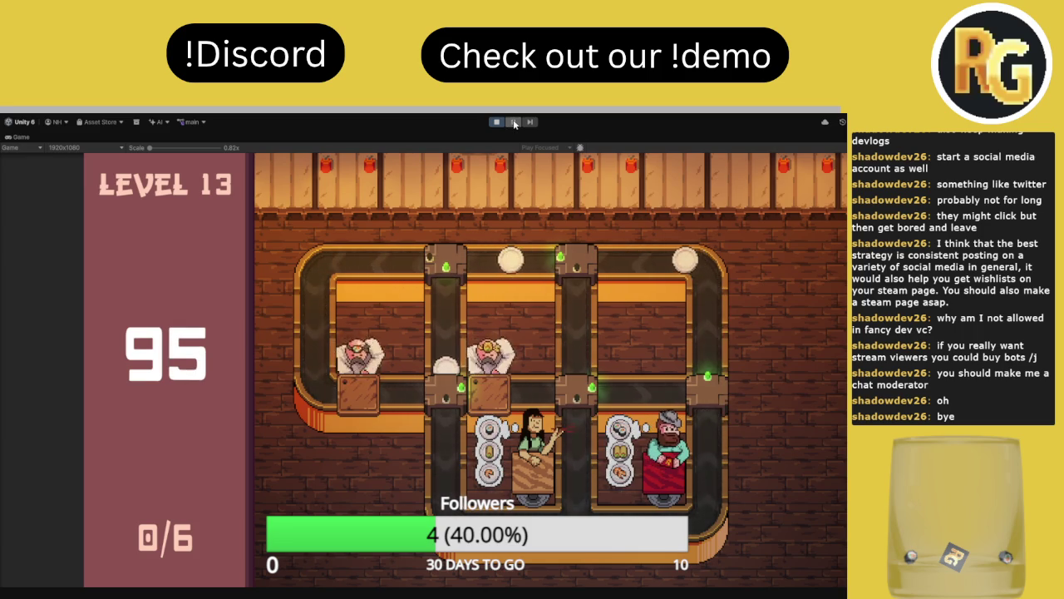
click(566, 383)
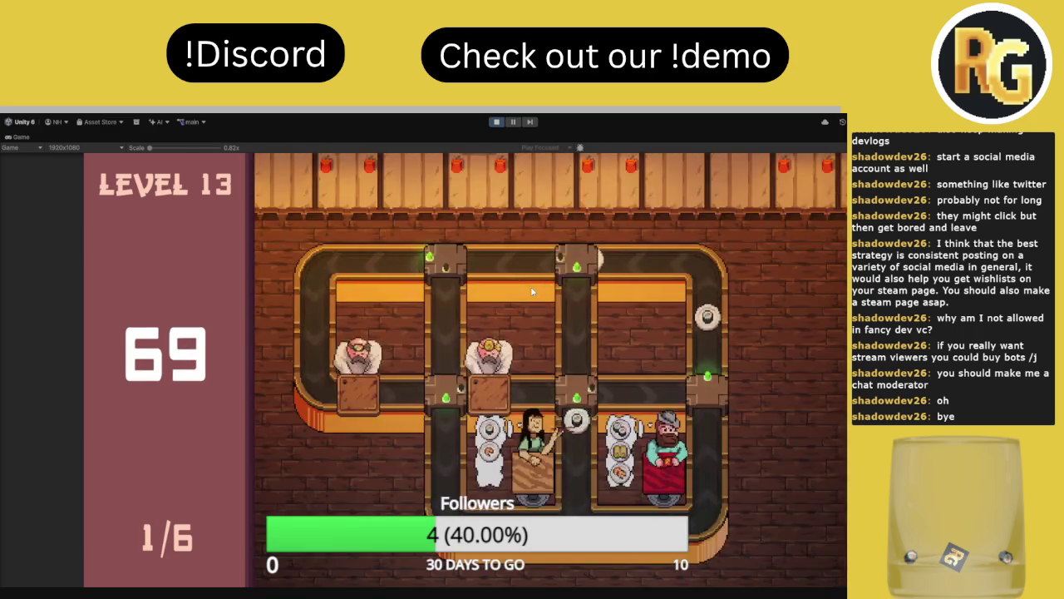
key(Escape)
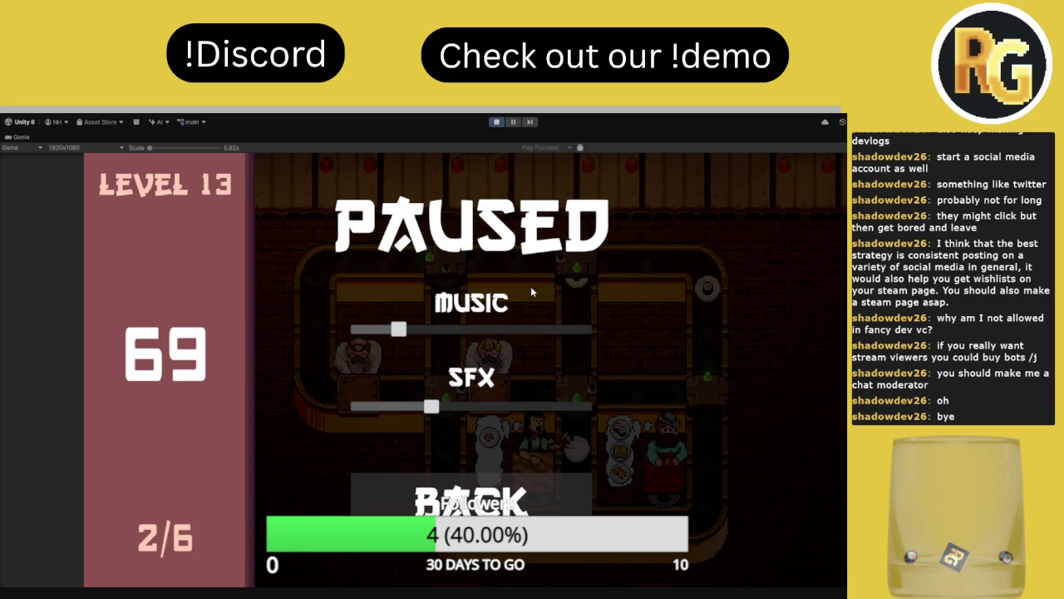
click(499, 121)
double_click(10, 140)
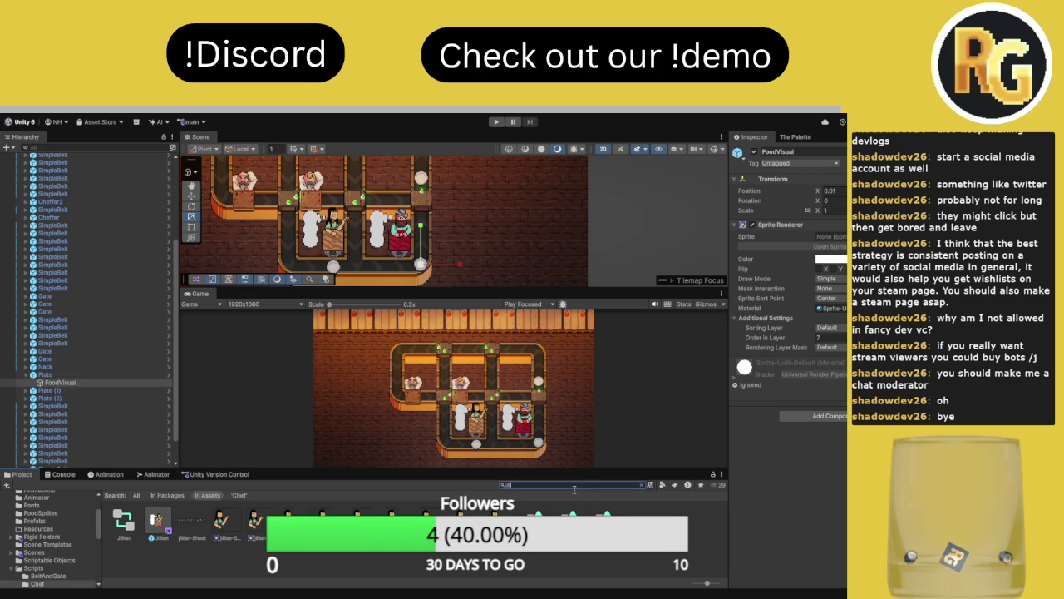
- Open the Jillian prefab, select the_gal, and scrub the JillianSwipe clip to frame 21
double_click(158, 523)
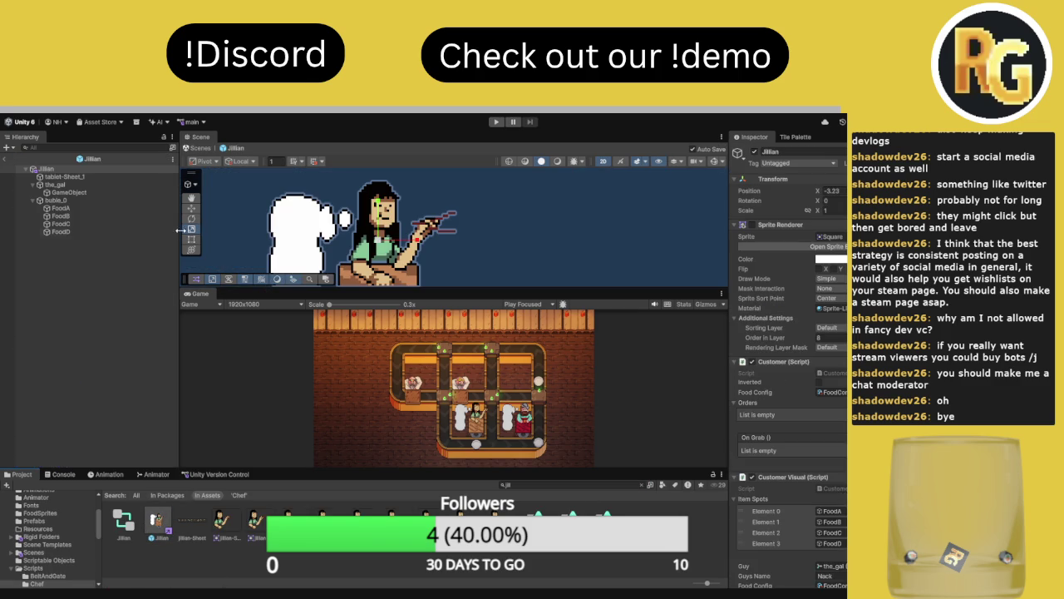
click(70, 185)
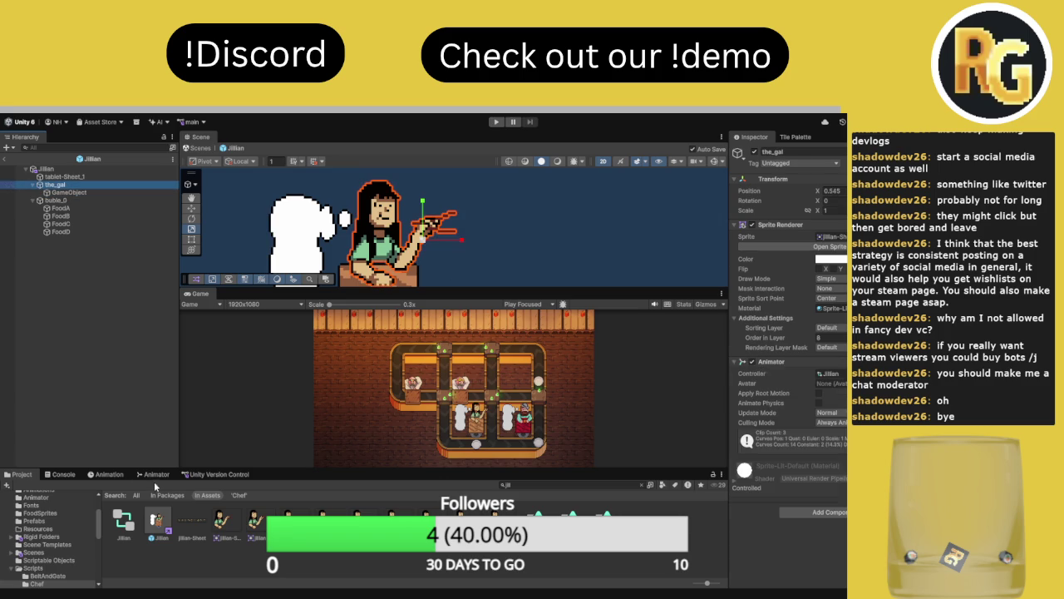
click(108, 474)
drag(252, 481, 486, 508)
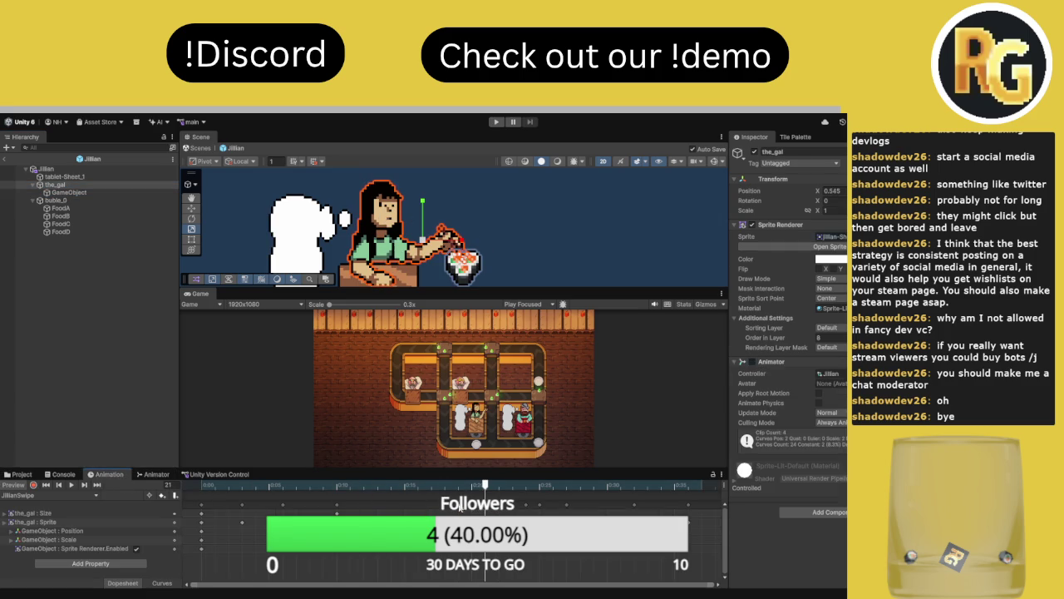
- Select the sushi's scale track and compare the sushi between frames 20 and 21
click(64, 535)
shift+click(66, 541)
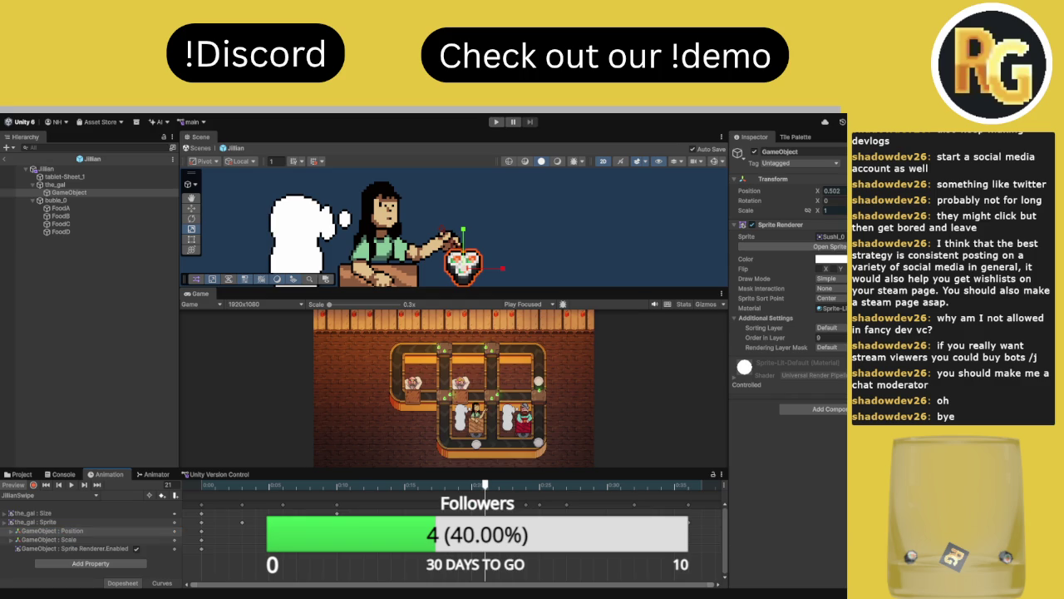
click(114, 541)
click(172, 565)
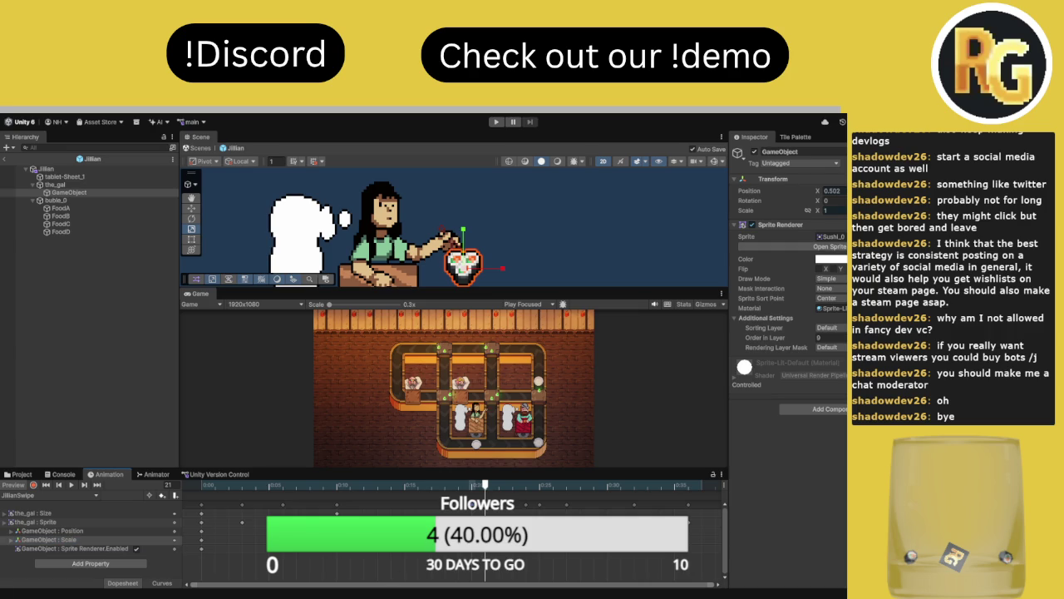
click(160, 539)
click(470, 485)
mouse_move(478, 493)
mouse_down()
mouse_move(458, 492)
mouse_move(499, 498)
mouse_up()
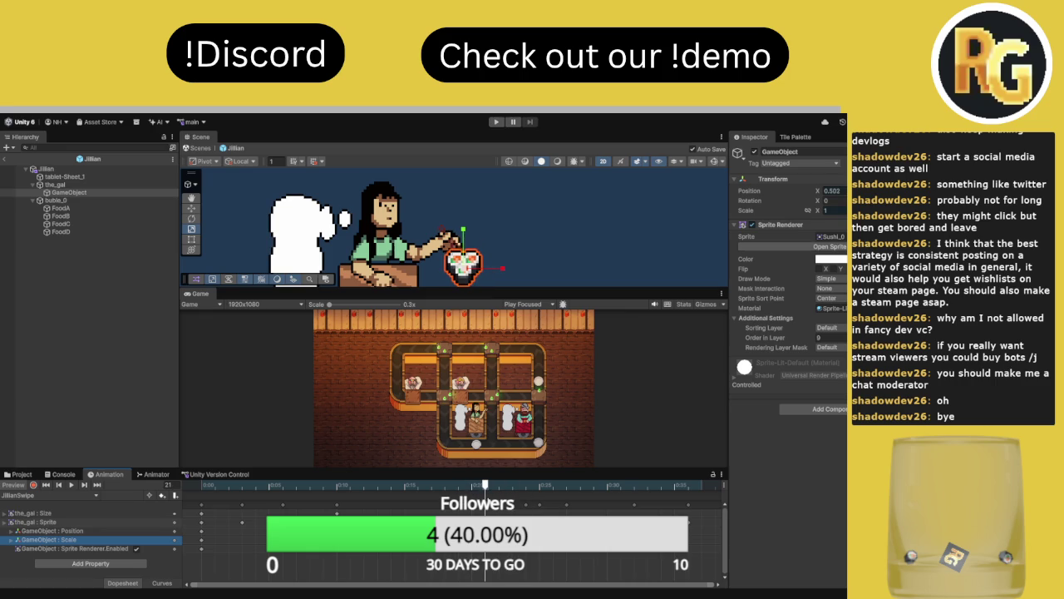
- Check the sushi sprite's visibility track, preview the swipe, then enlarge the Game view and play
click(122, 549)
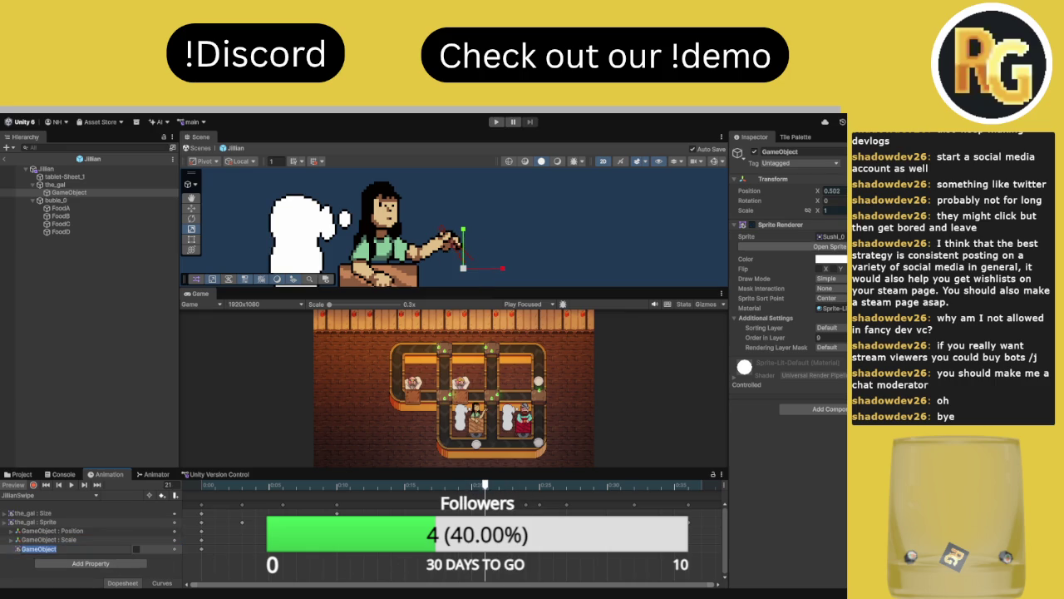
mouse_move(501, 492)
mouse_down()
mouse_move(537, 493)
mouse_move(499, 490)
mouse_up()
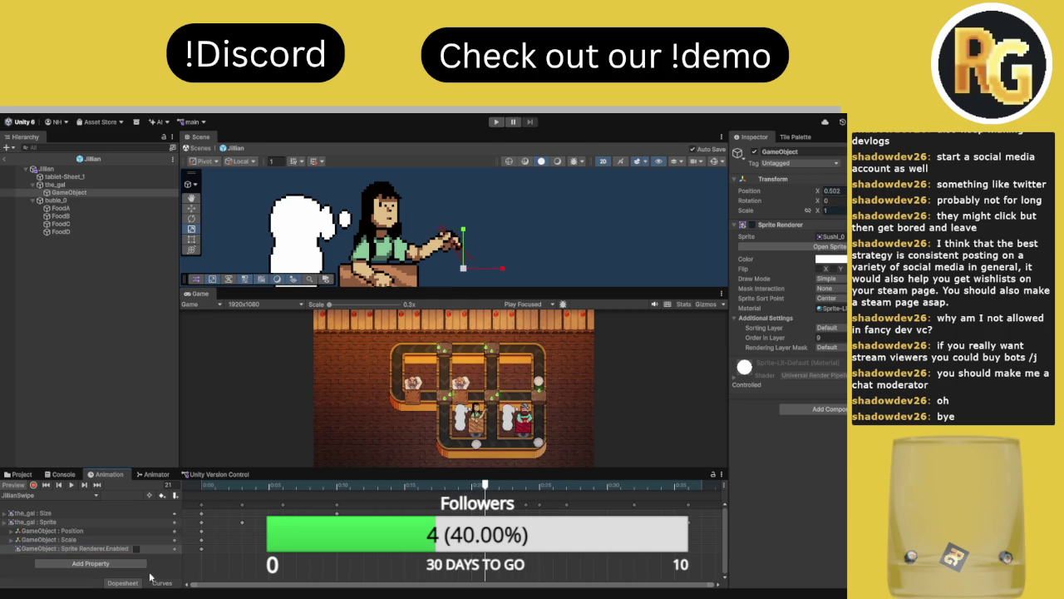
mouse_move(441, 497)
mouse_down()
mouse_move(488, 492)
mouse_move(460, 493)
mouse_up()
key(space)
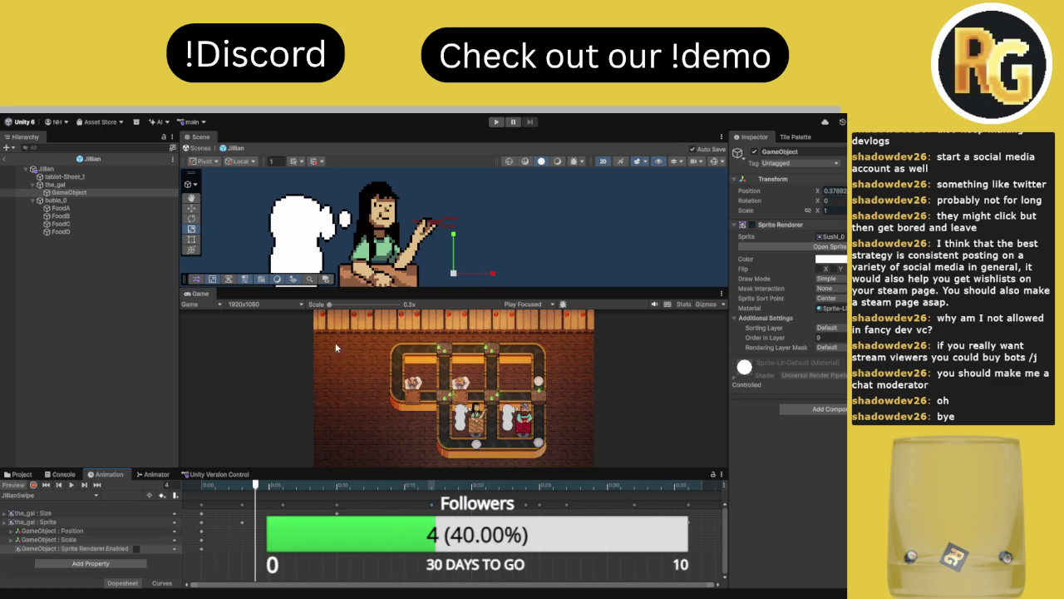
drag(327, 283, 407, 160)
click(495, 122)
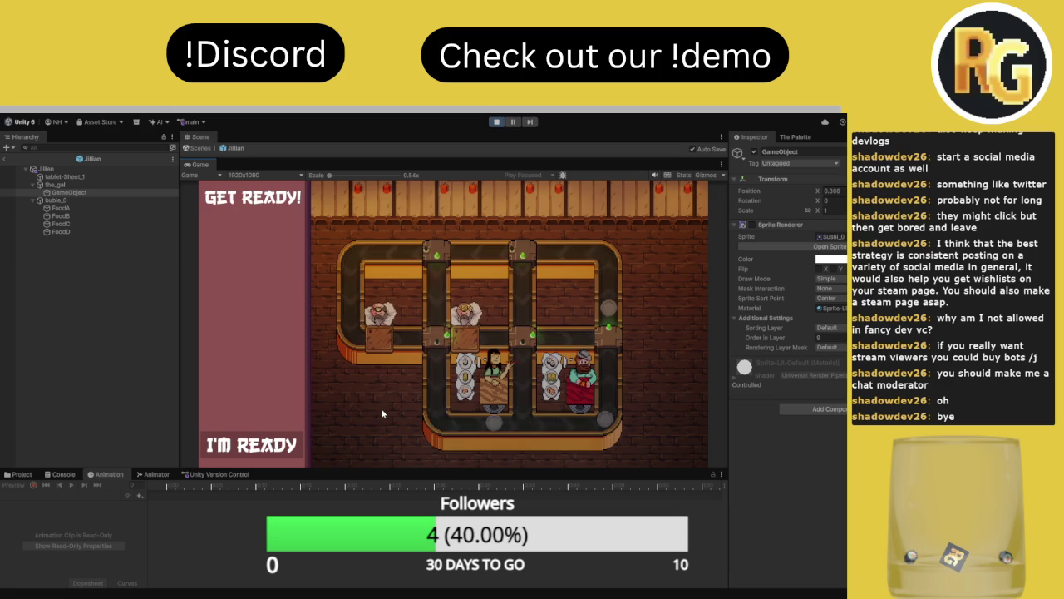
- Start the level 13 countdown, then pause and resume the game with Esc a few times
key(space)
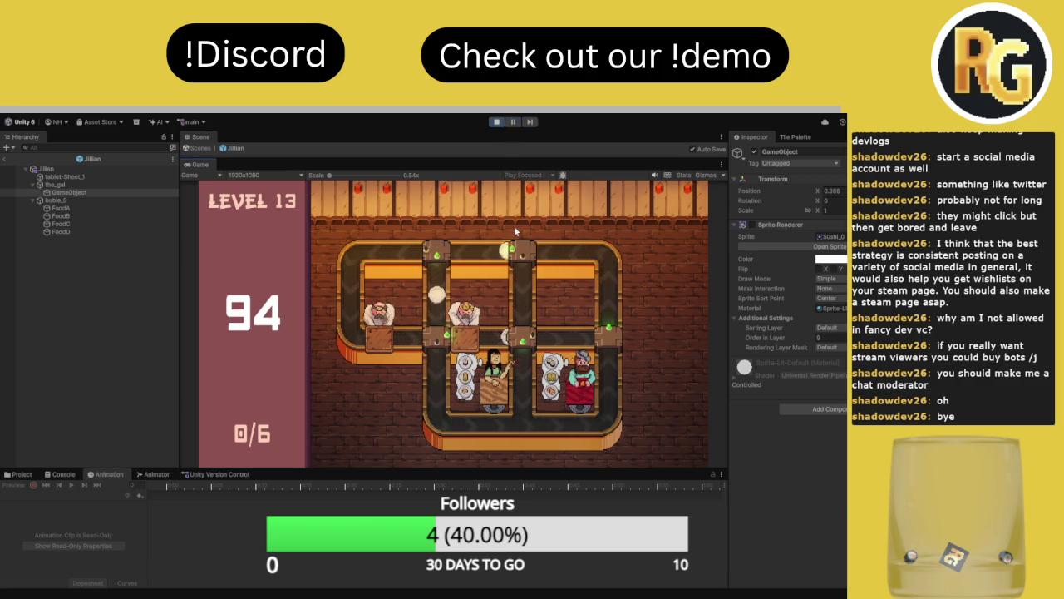
key(Escape)
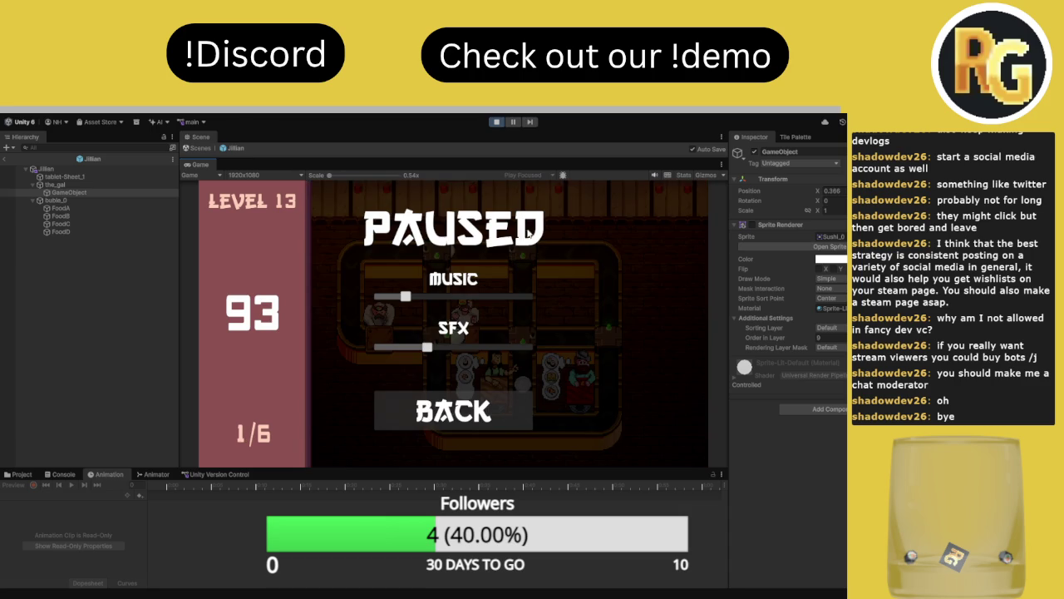
key(Escape)
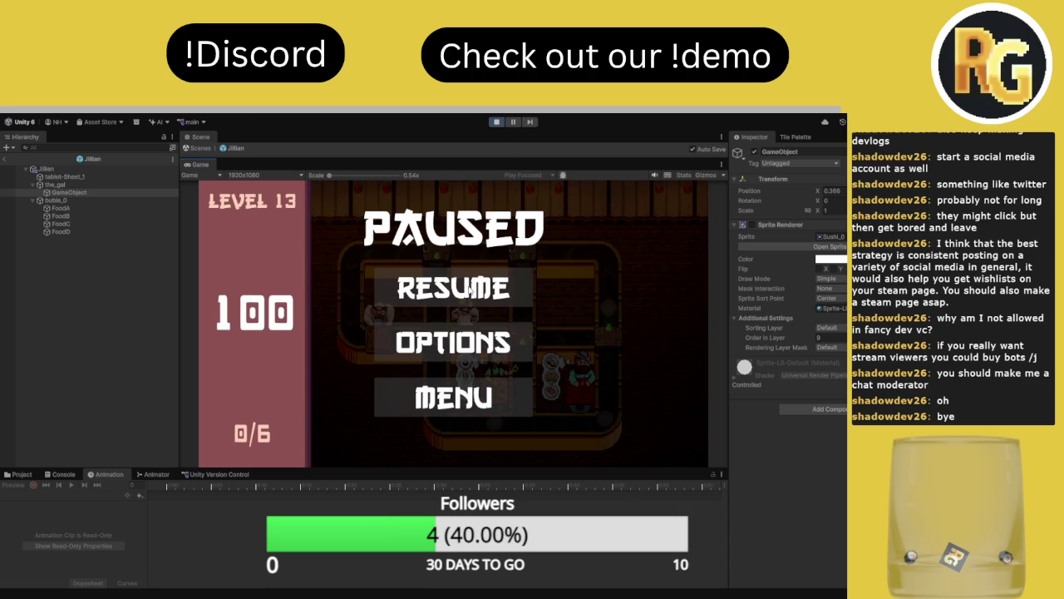
key(Escape)
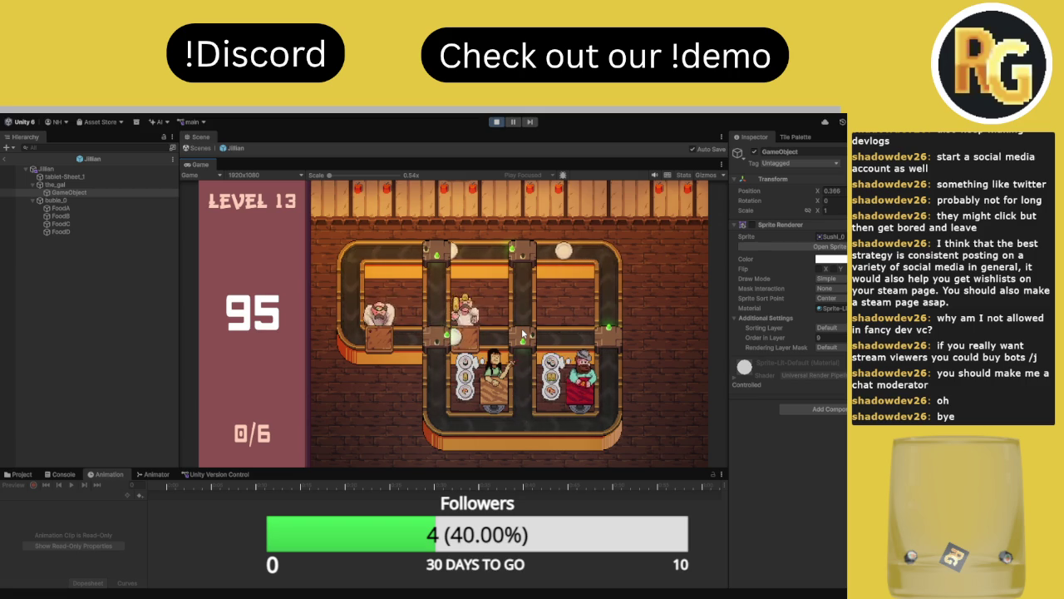
key(Escape)
key(Escape)
key(Escape)
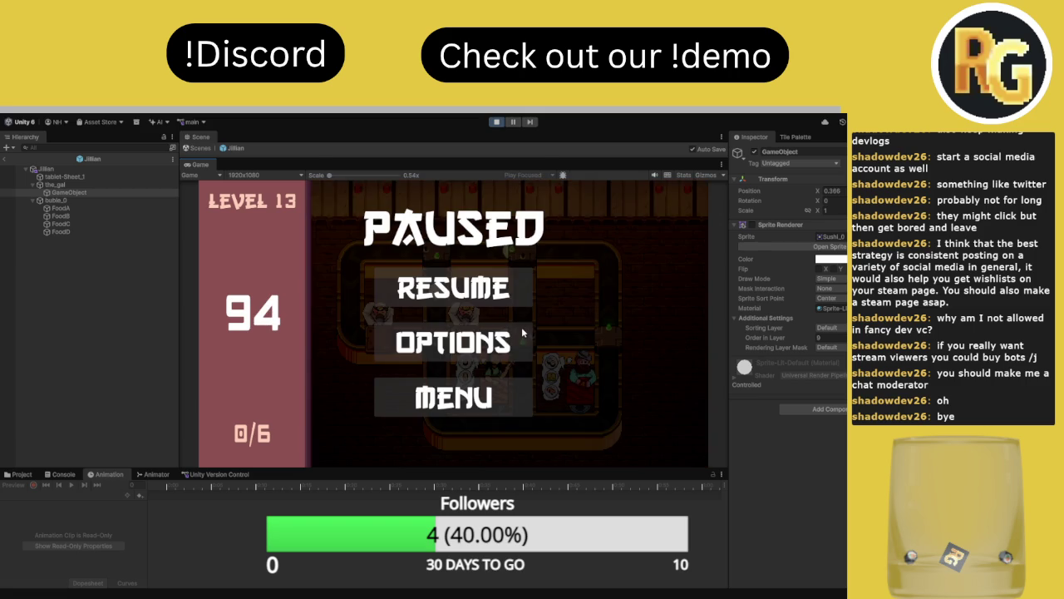
key(Escape)
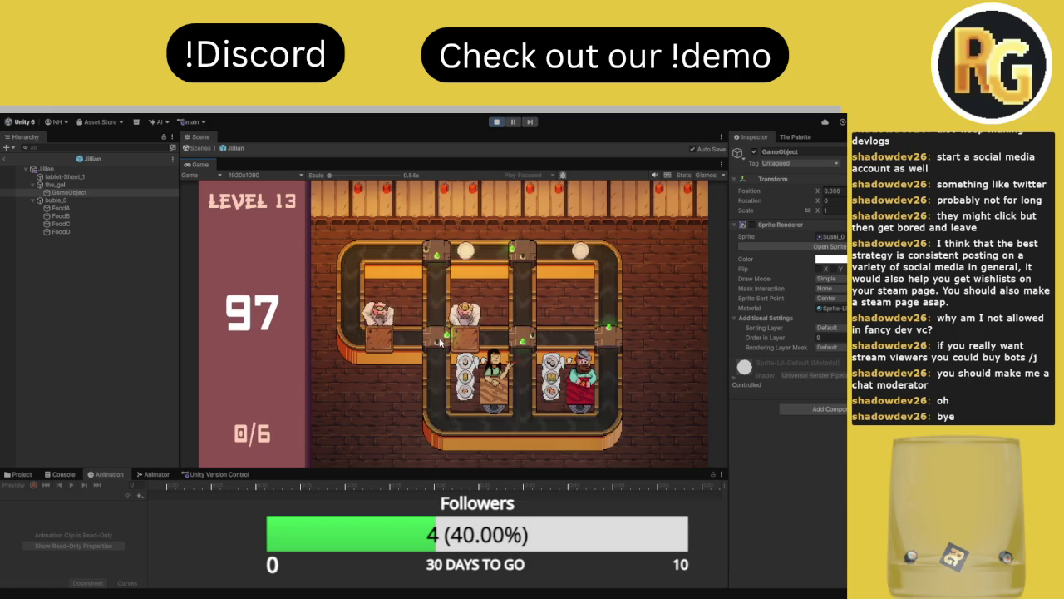
- Redirect the left and middle-left junctions, toggle the maximized Game view, and pause play
click(444, 245)
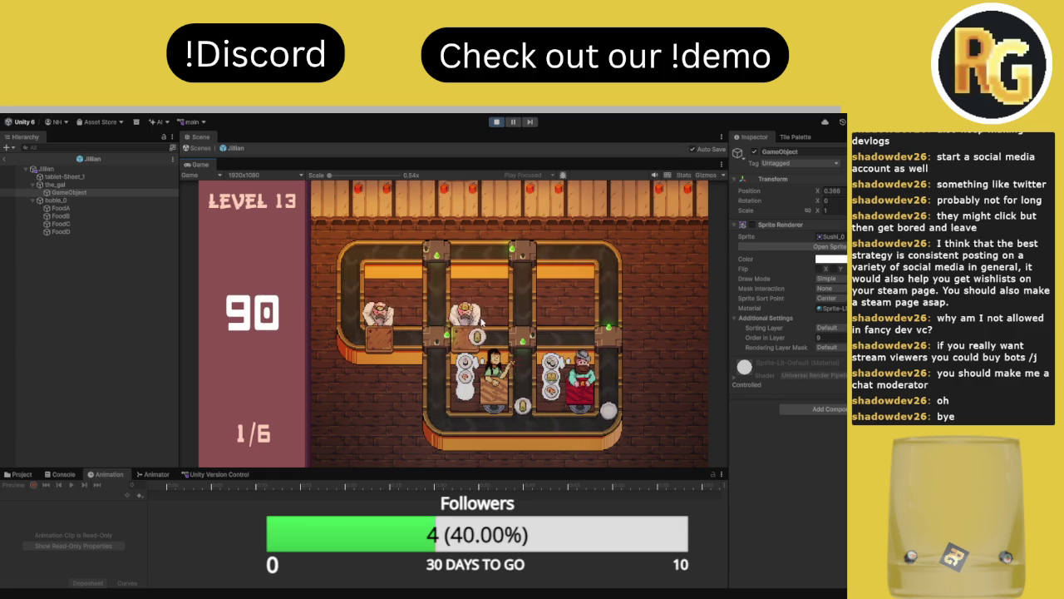
click(443, 337)
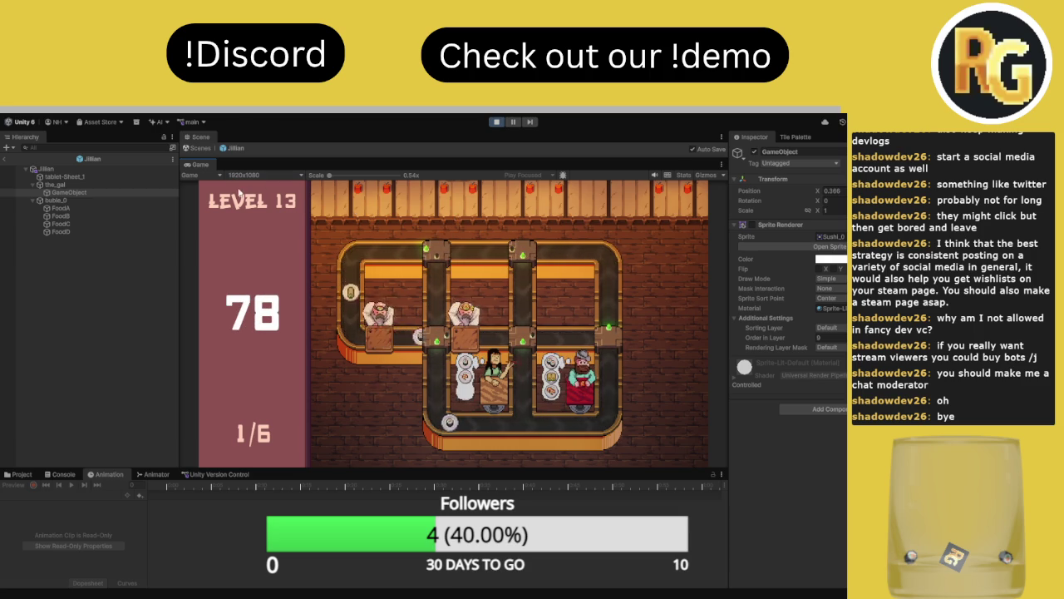
key(shift+space)
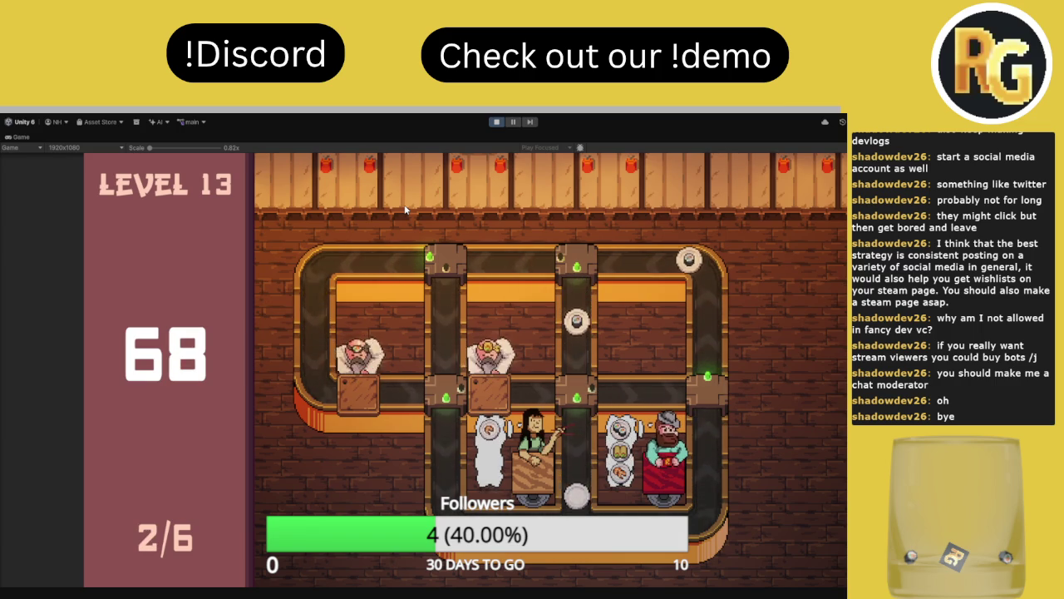
click(515, 122)
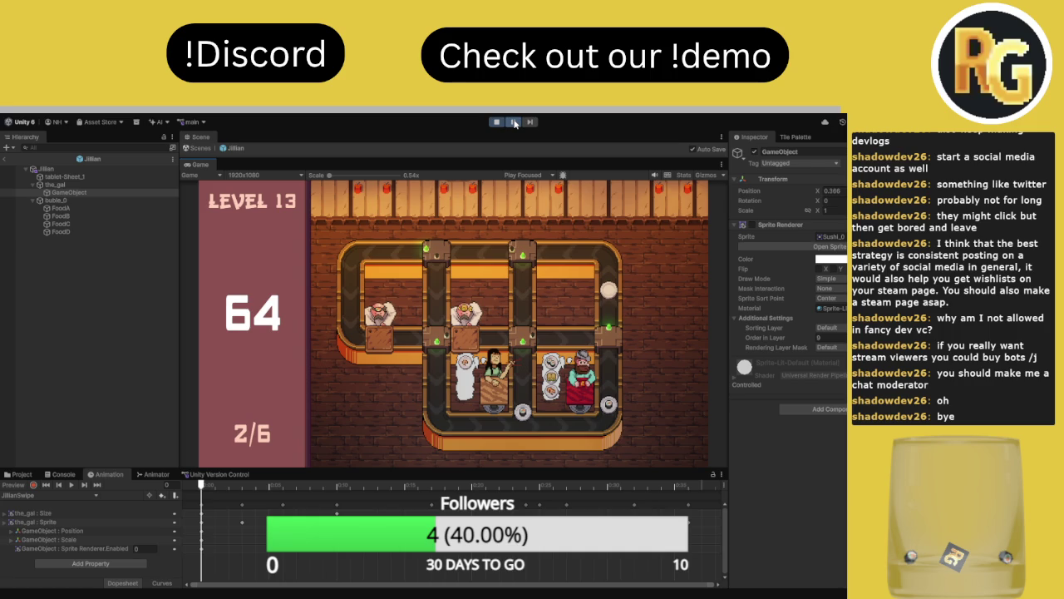
click(515, 123)
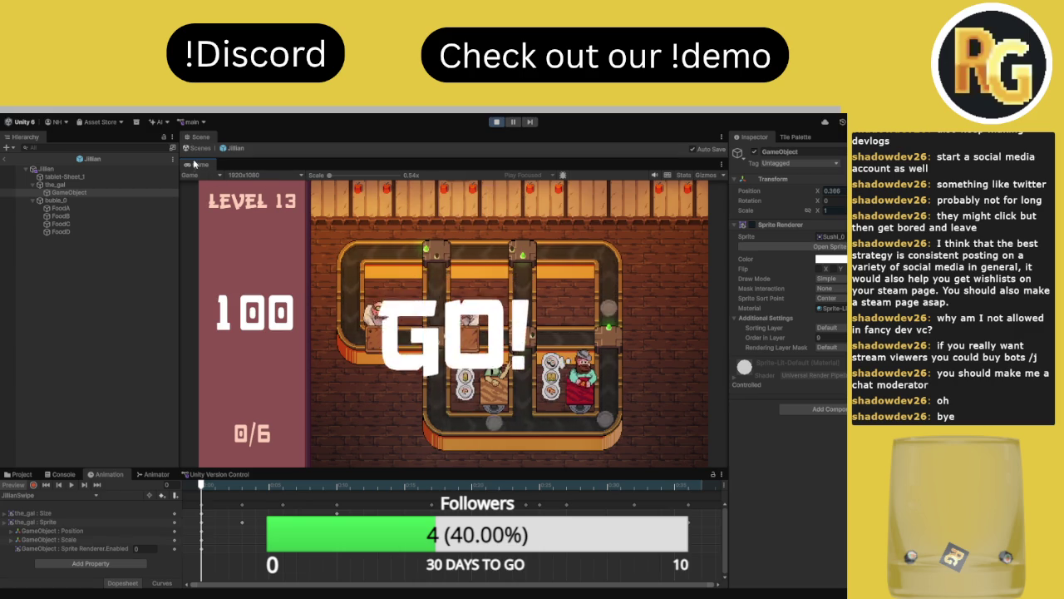
- Play level 13 full-size, toggling the top and middle junctions to route plates, then stop at 2/6
key(shift+space)
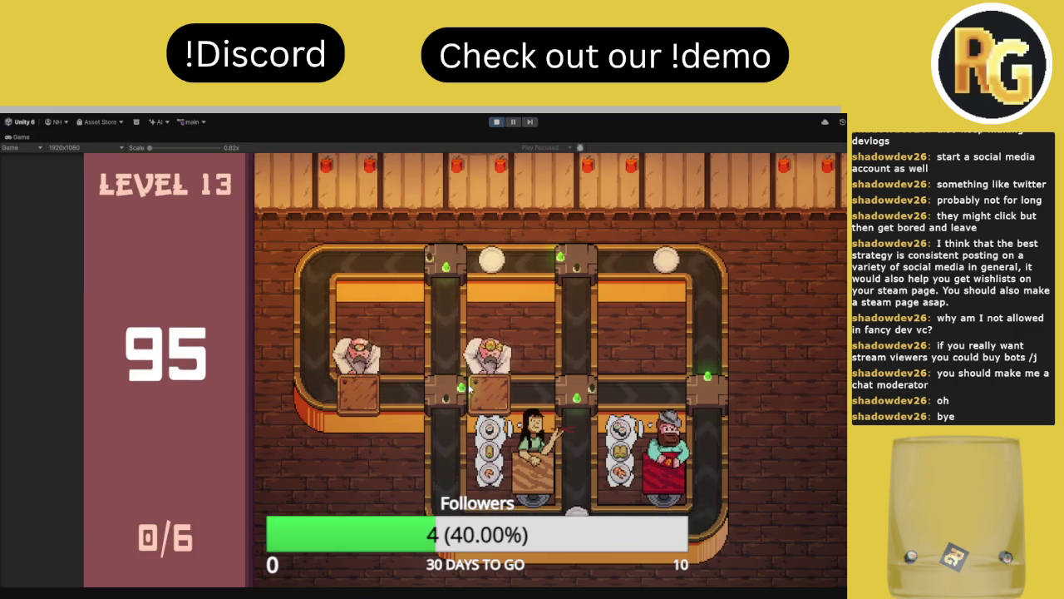
click(461, 266)
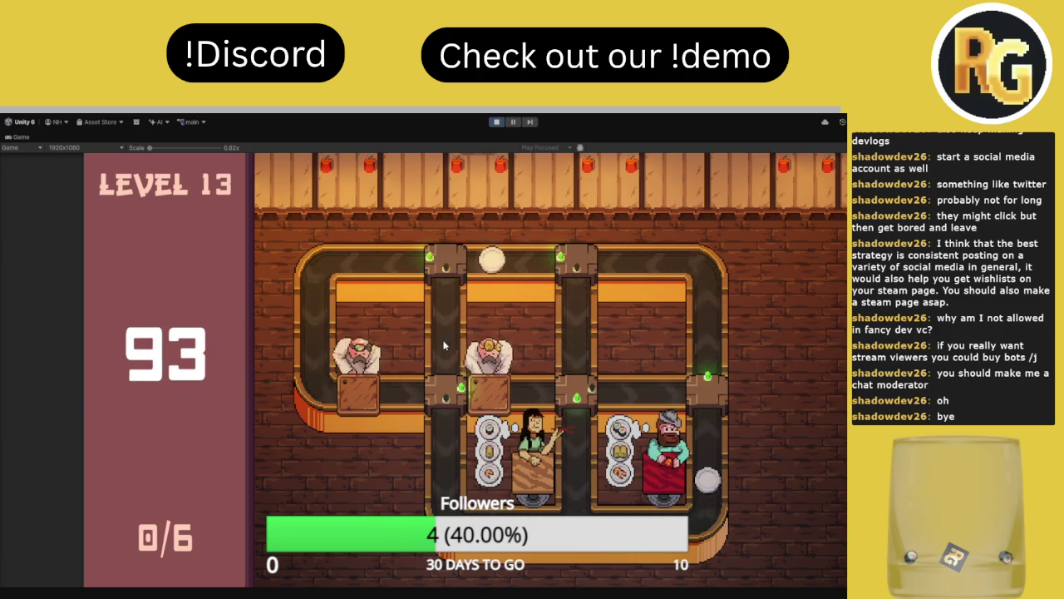
click(577, 266)
click(449, 387)
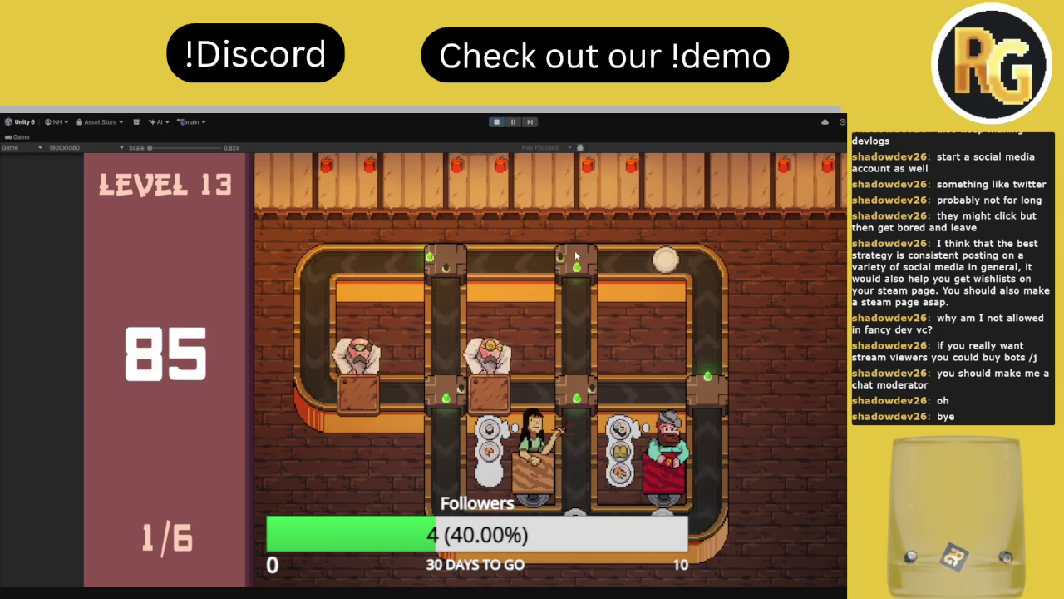
click(584, 268)
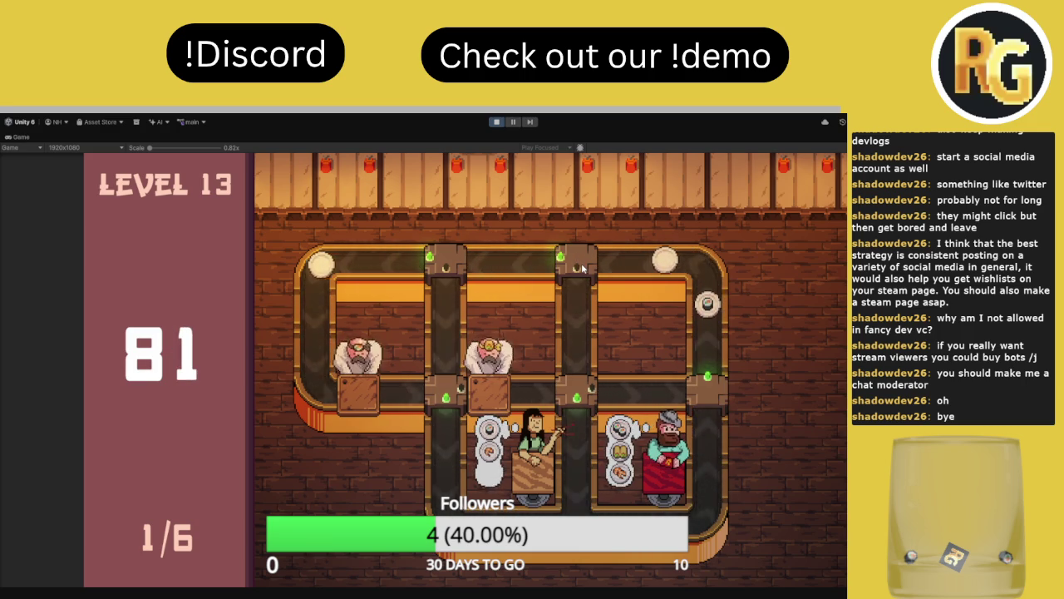
click(584, 268)
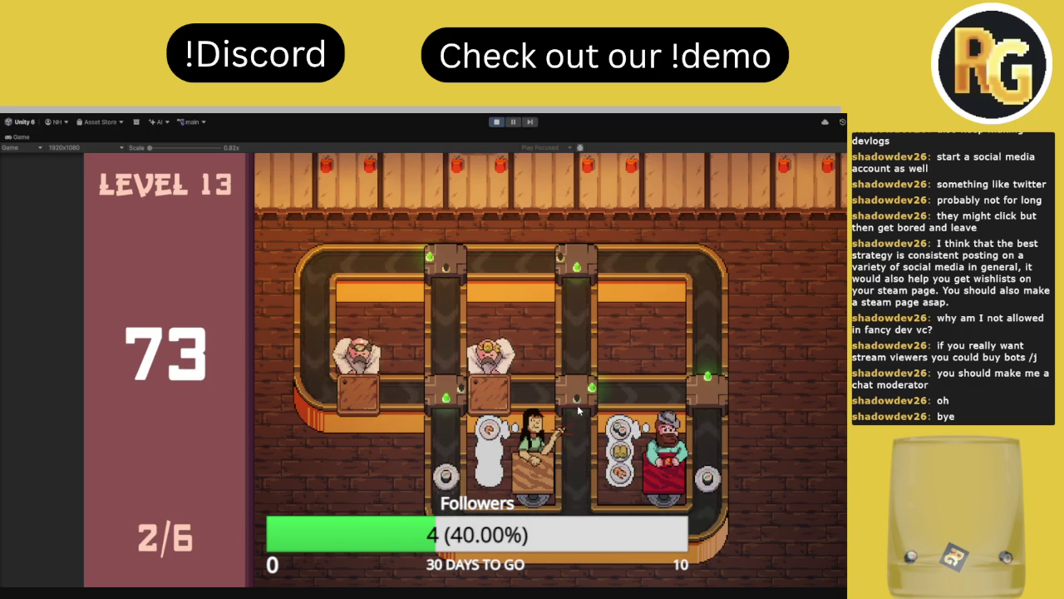
click(575, 263)
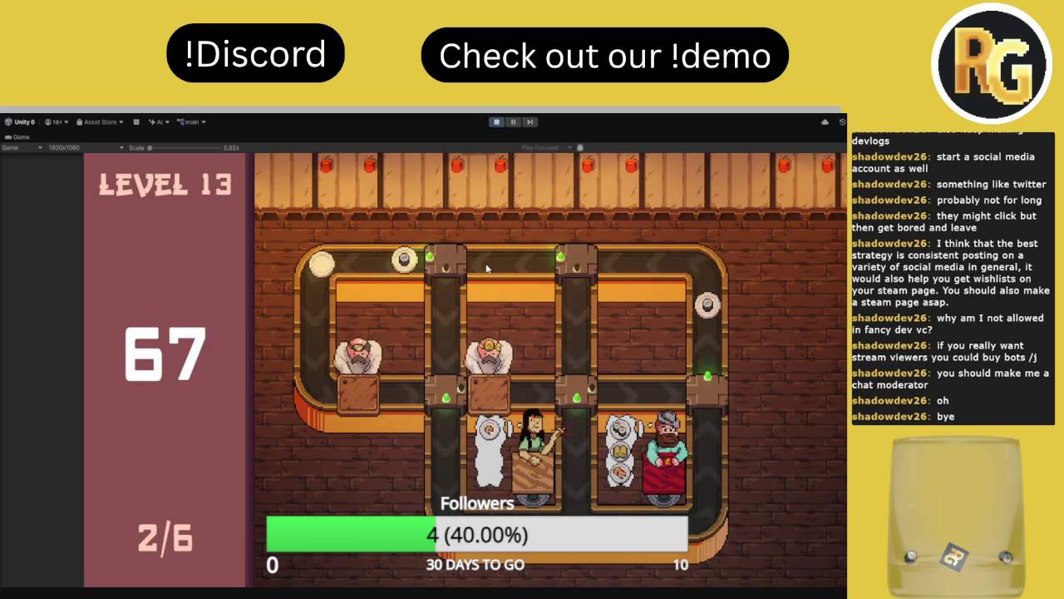
key(ctrl+p)
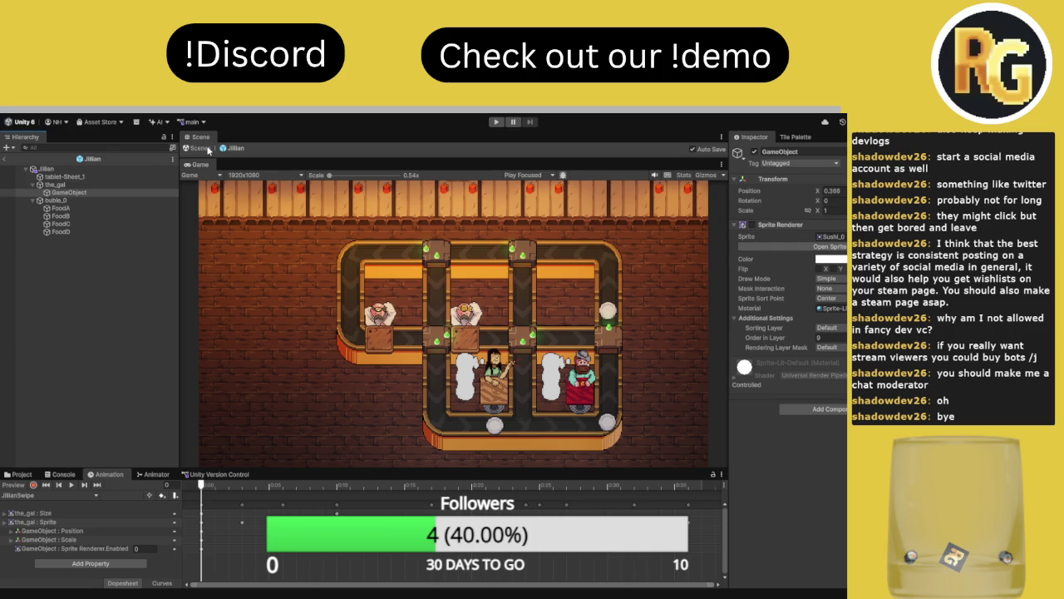
- Leave the Jillian prefab for the scene, pan the kitchen, then switch to SpriteStealer.cs in Visual Studio
click(187, 148)
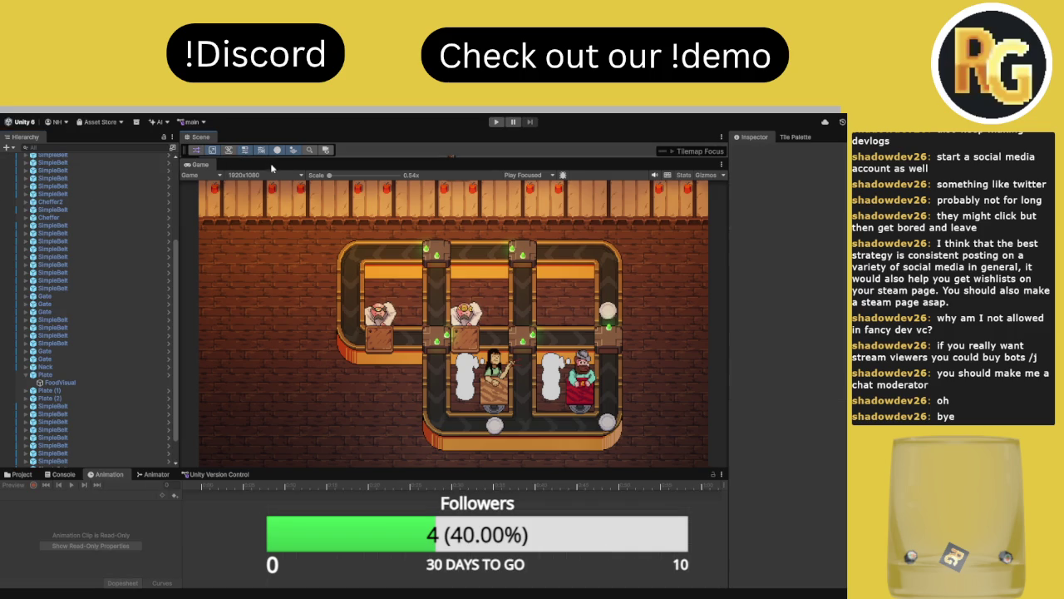
mouse_move(277, 160)
mouse_down()
mouse_move(277, 321)
mouse_move(277, 241)
mouse_move(276, 306)
mouse_up()
drag(287, 197, 214, 148)
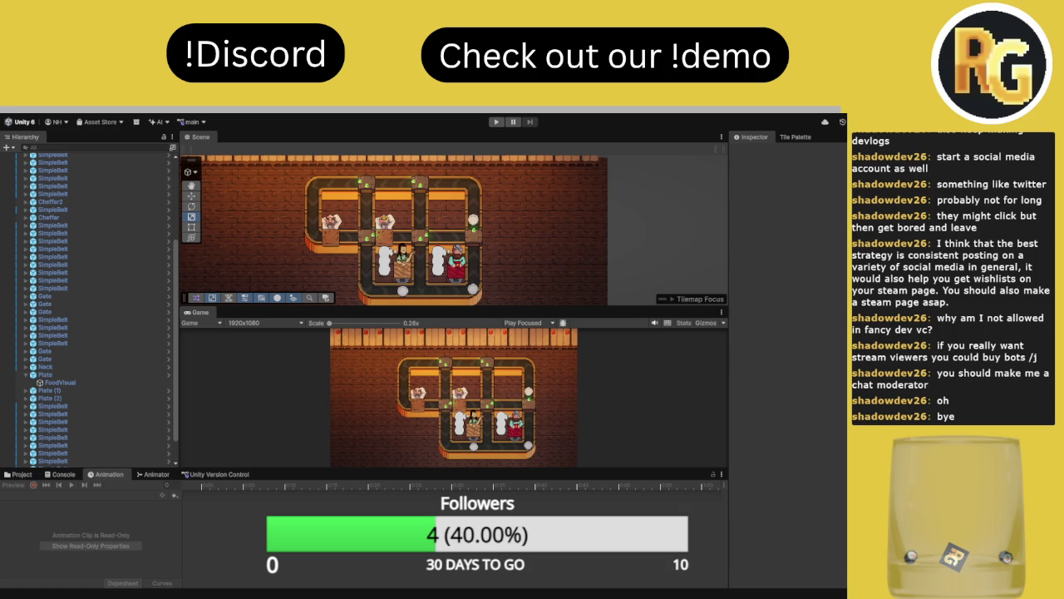
key(alt+Tab)
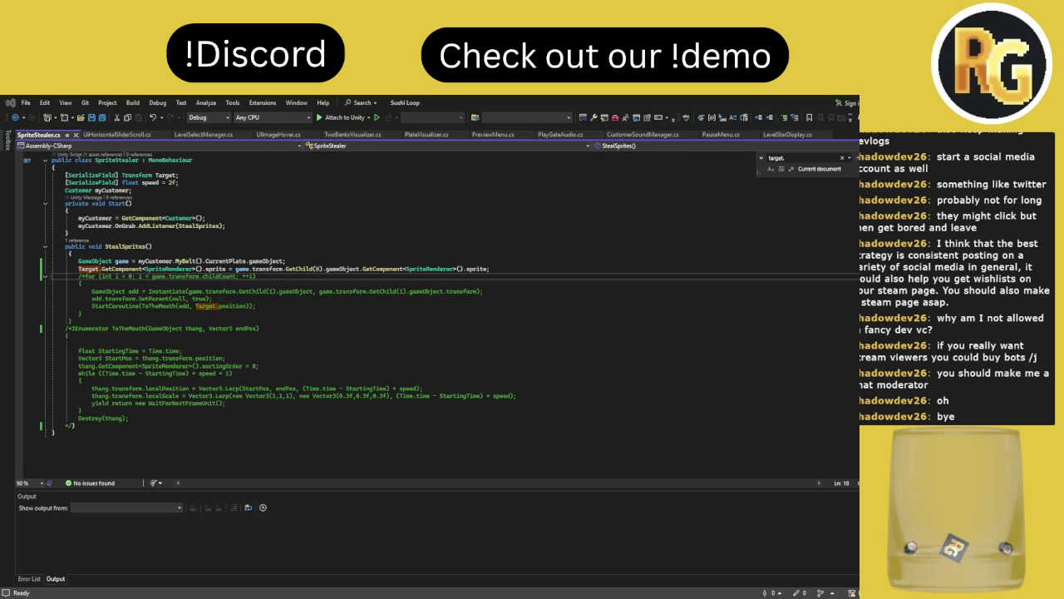
- Switch from Visual Studio to Aseprite's Home screen
key(alt+Tab)
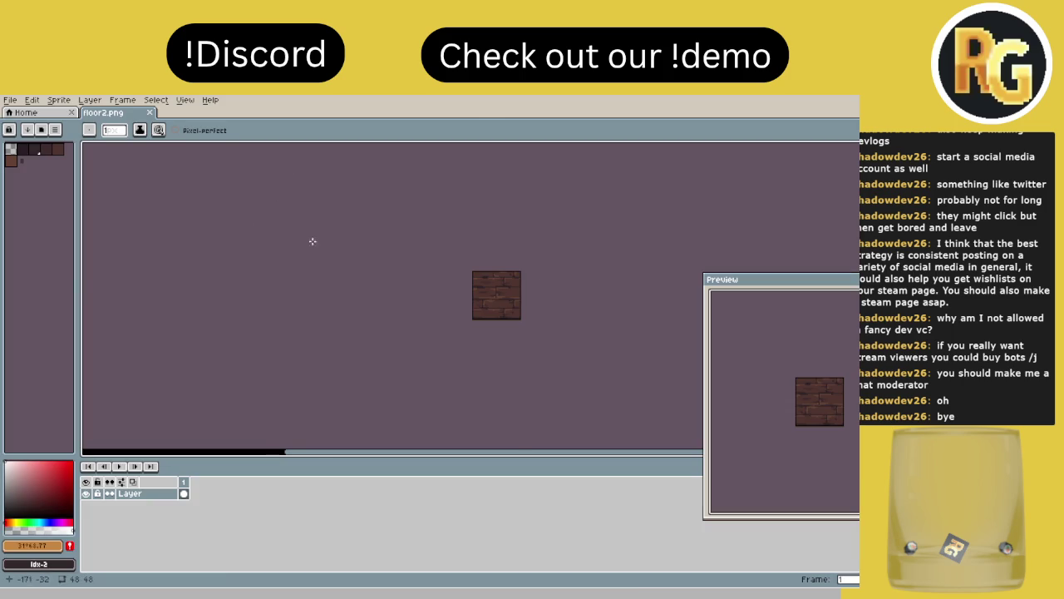
- Zoom in and centre the floor2.png brick tile, then bring up the preset palette list
scroll(509, 274, up, 3)
scroll(501, 282, down, 1)
mouse_move(501, 282)
mouse_down()
mouse_move(504, 219)
mouse_move(483, 218)
mouse_up()
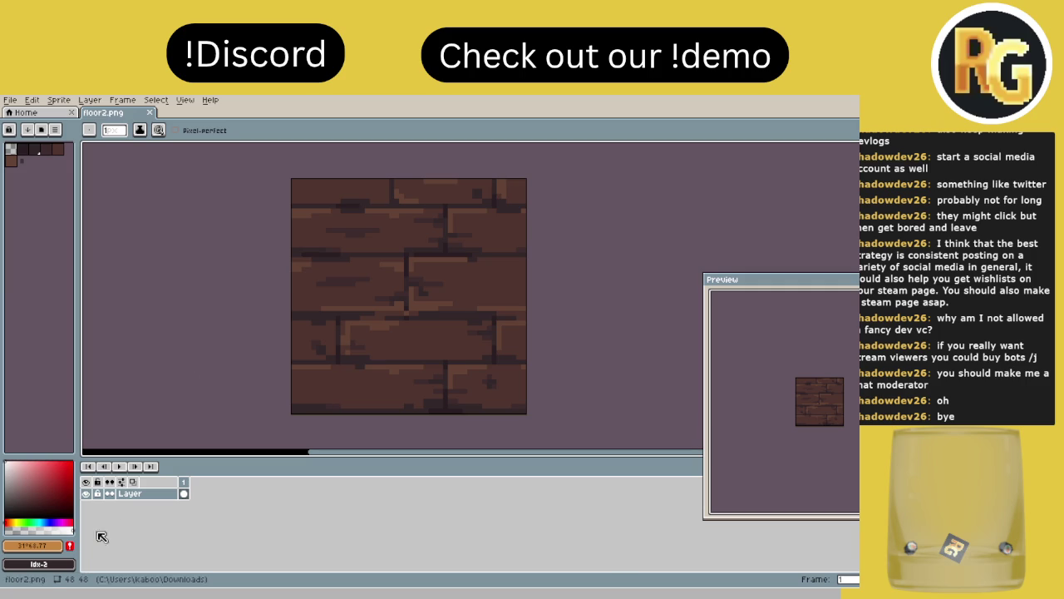
click(41, 129)
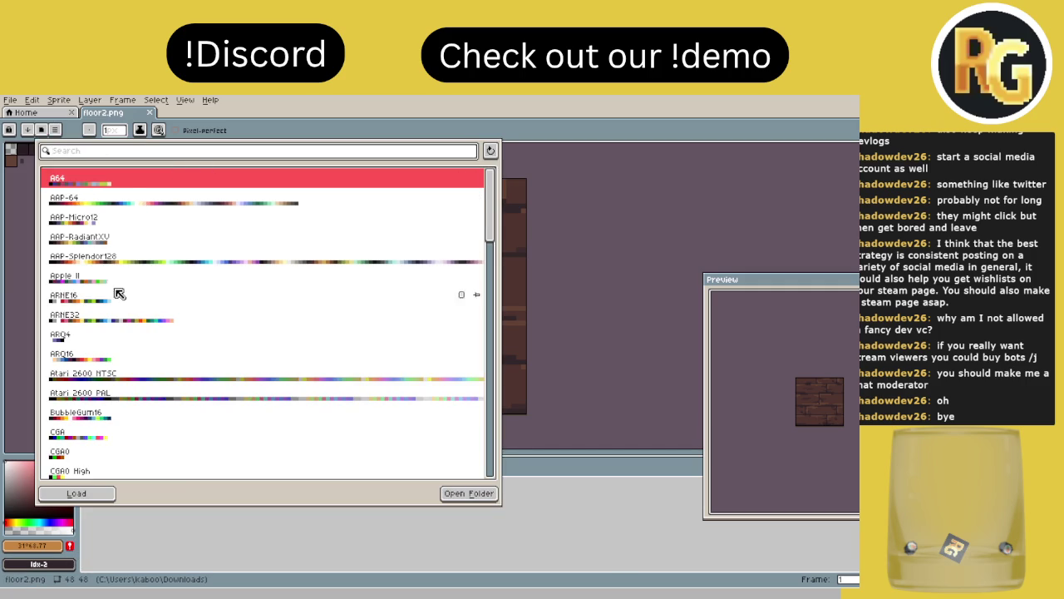
- Load the AAP-64 preset palette and close the presets list
click(144, 209)
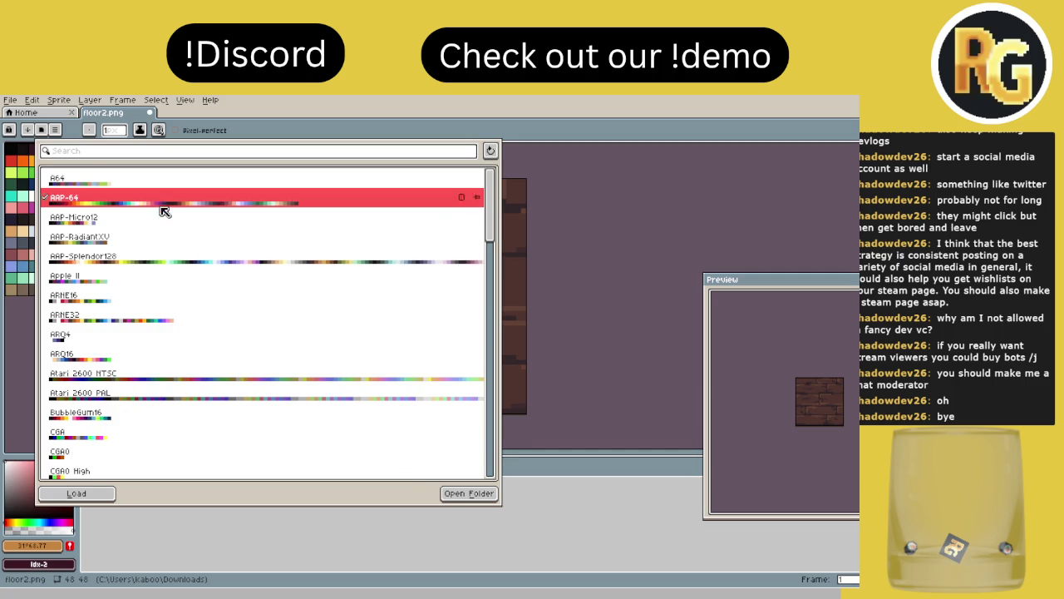
scroll(83, 340, down, 3)
scroll(120, 324, up, 3)
click(9, 346)
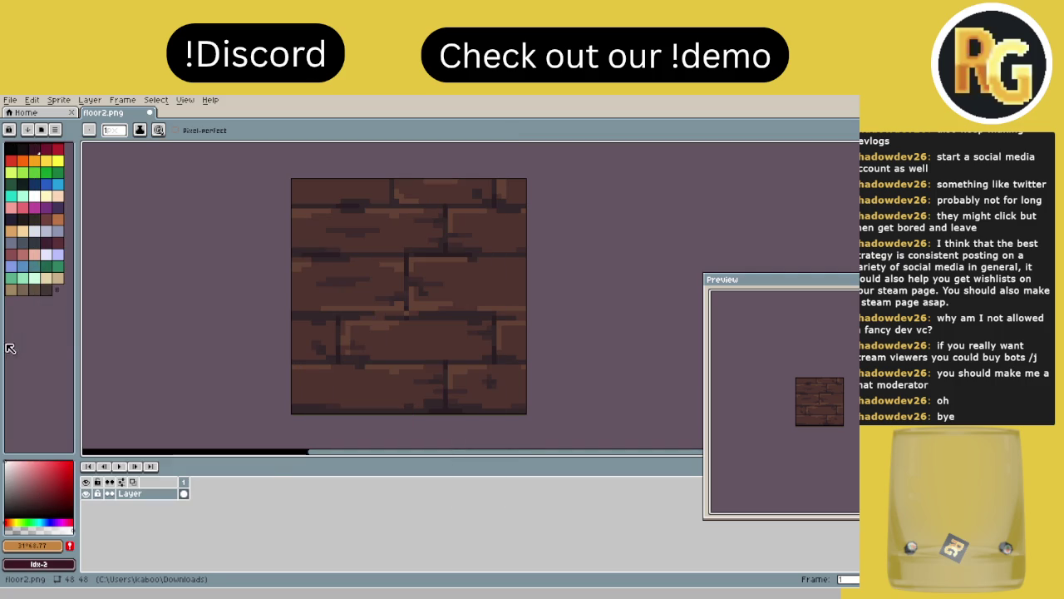
- Try palette sort orders: gradient, reversed, by saturation, and gradient by hue
click(55, 130)
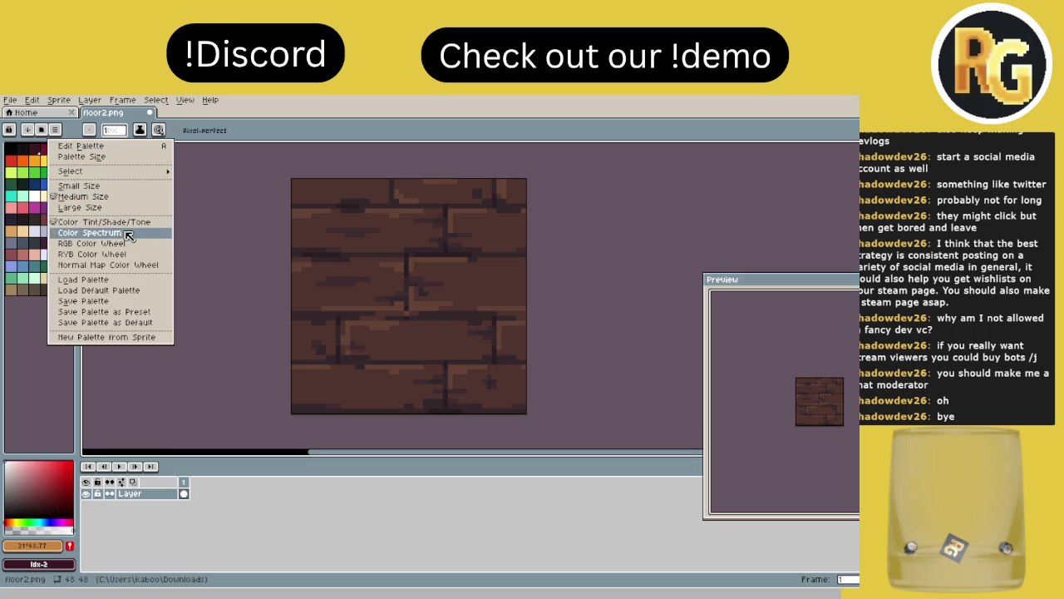
click(27, 130)
click(27, 129)
click(23, 133)
click(27, 130)
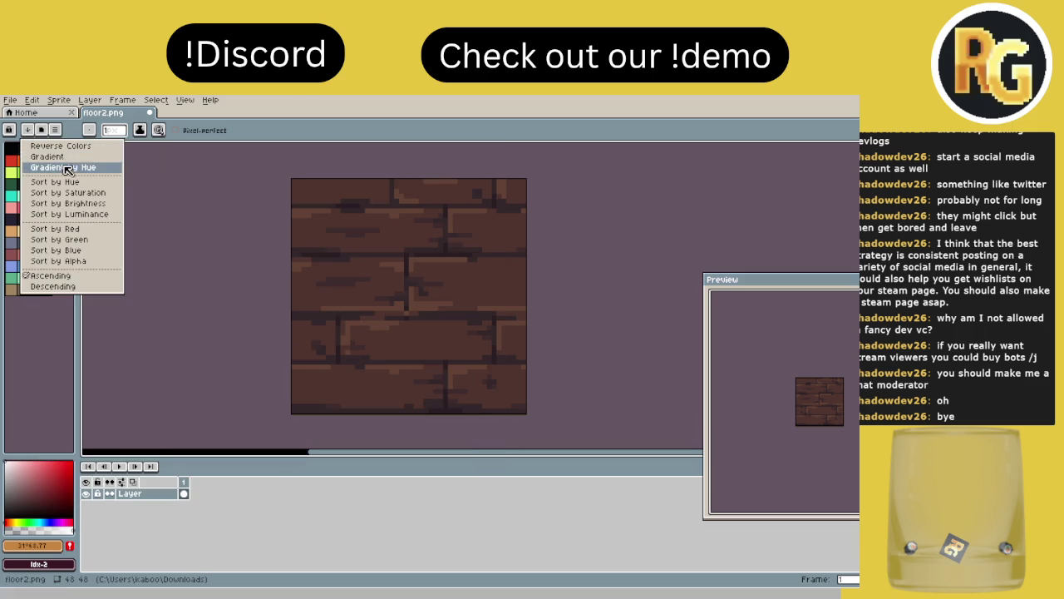
click(46, 156)
click(28, 130)
click(53, 156)
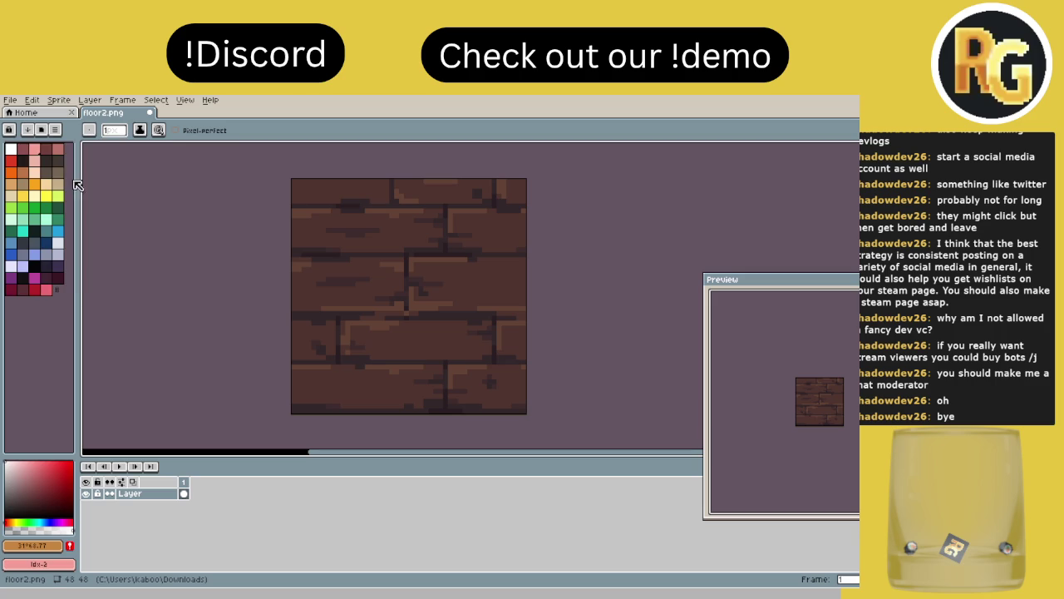
click(27, 130)
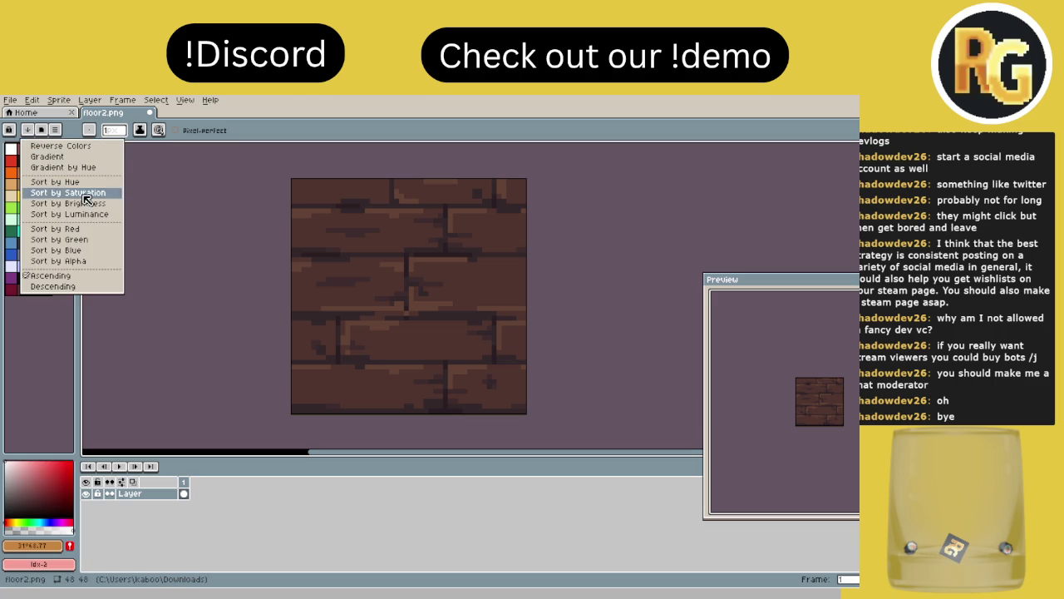
click(84, 146)
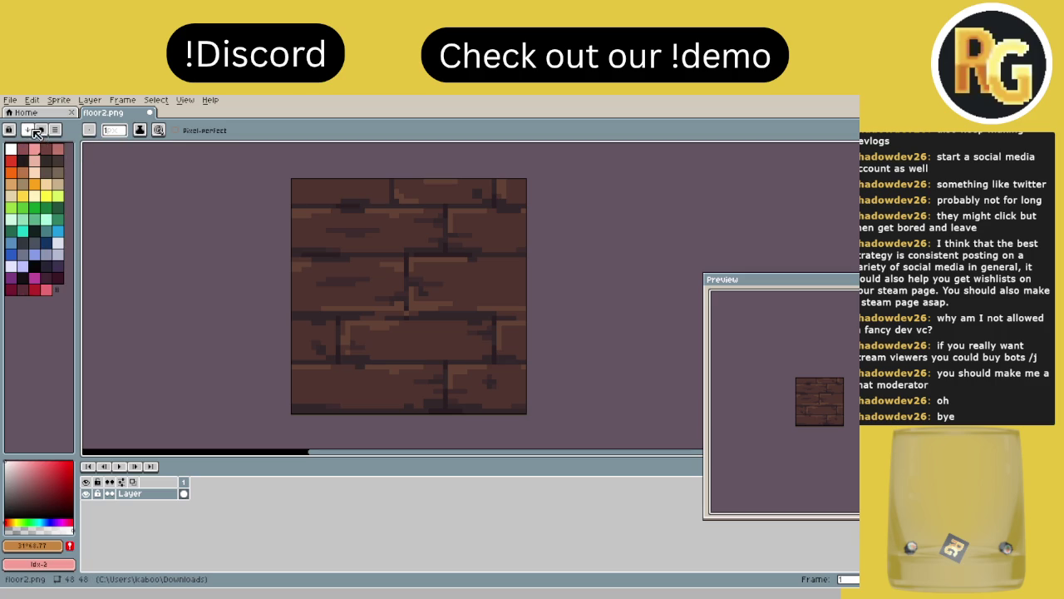
click(35, 132)
click(84, 193)
click(27, 130)
click(62, 168)
click(28, 130)
click(63, 167)
- Cycle through more sorts (hue, green, saturation, gradient), ending on gradient by hue
click(28, 130)
click(62, 156)
click(28, 130)
click(87, 257)
click(28, 130)
click(77, 228)
click(28, 130)
click(56, 183)
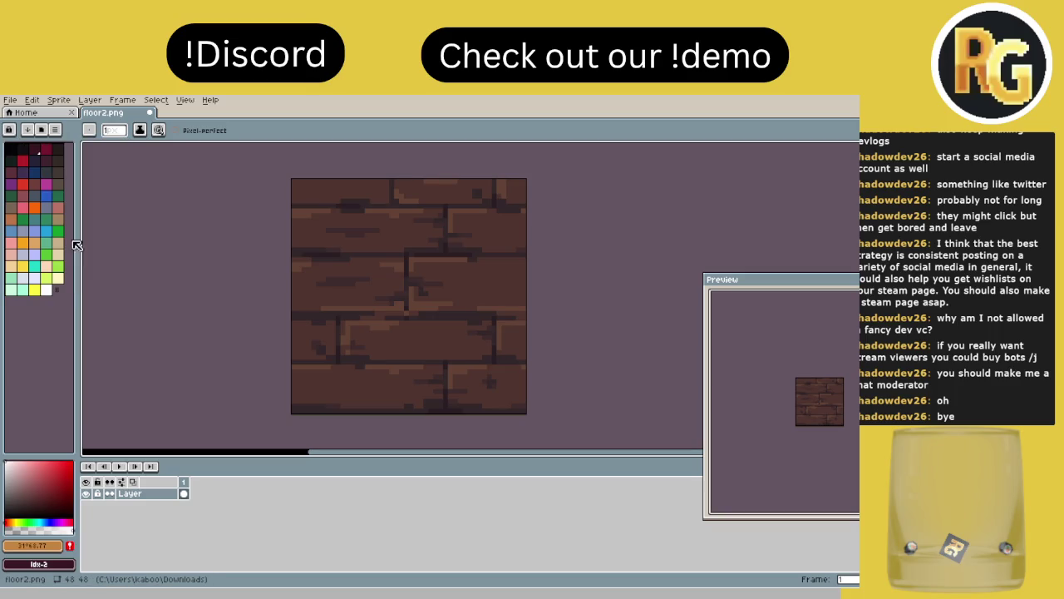
click(28, 130)
click(71, 240)
click(27, 130)
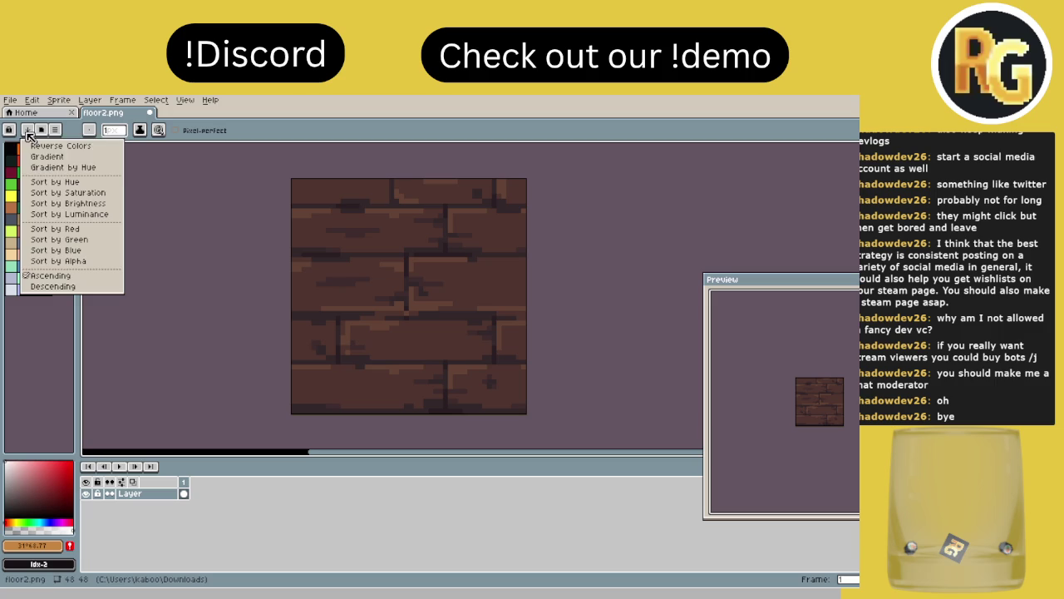
click(69, 192)
click(27, 130)
click(50, 156)
click(28, 130)
click(60, 167)
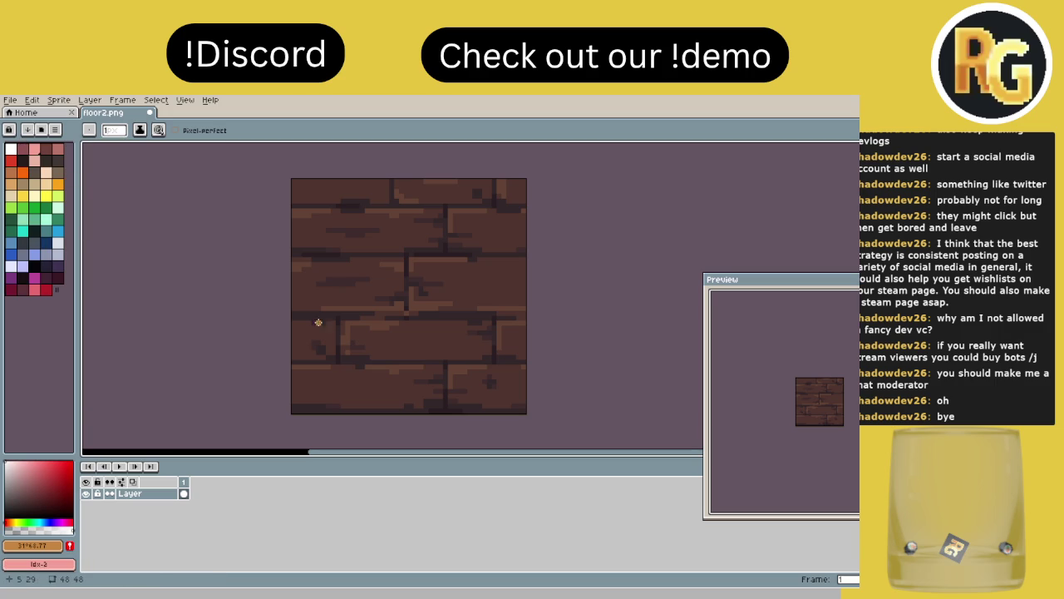
scroll(320, 316, up, 1)
scroll(325, 309, down, 1)
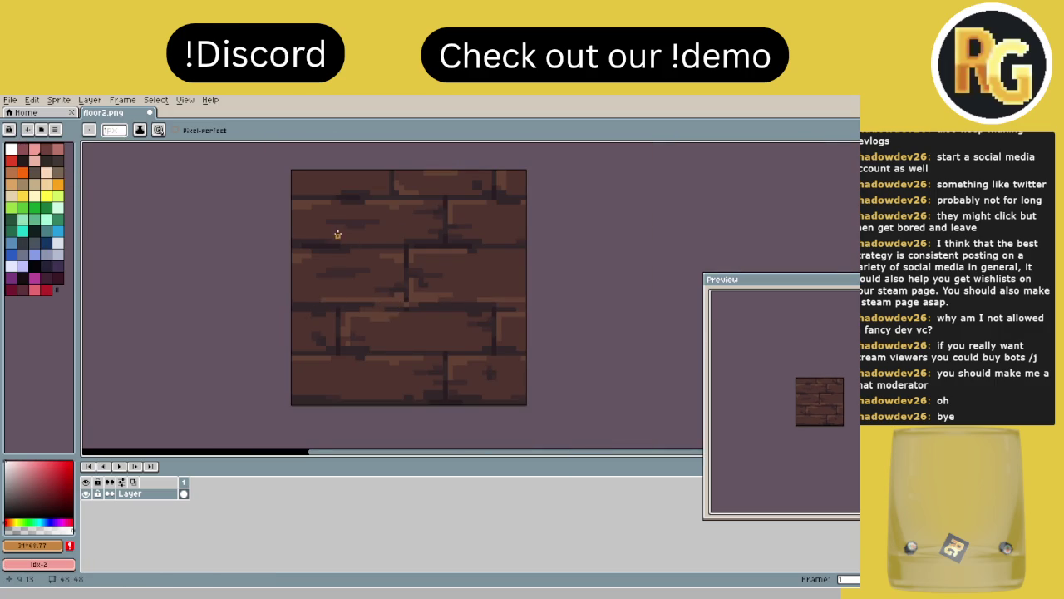
scroll(400, 253, up, 2)
scroll(386, 242, down, 2)
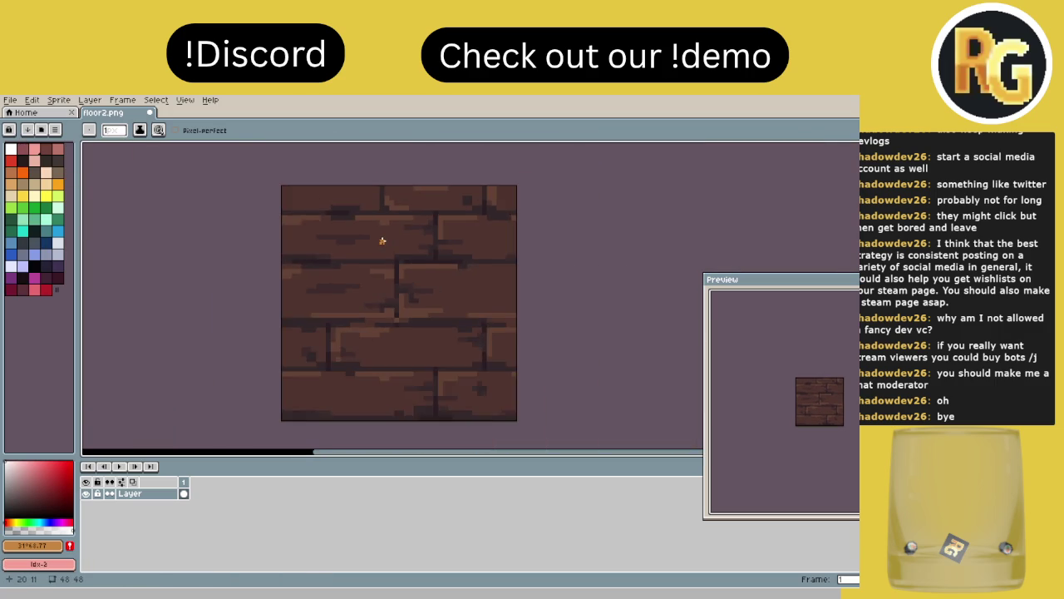
- Pick a dark brown swatch as the drawing colour and zoom toward the tile's top-left
click(35, 172)
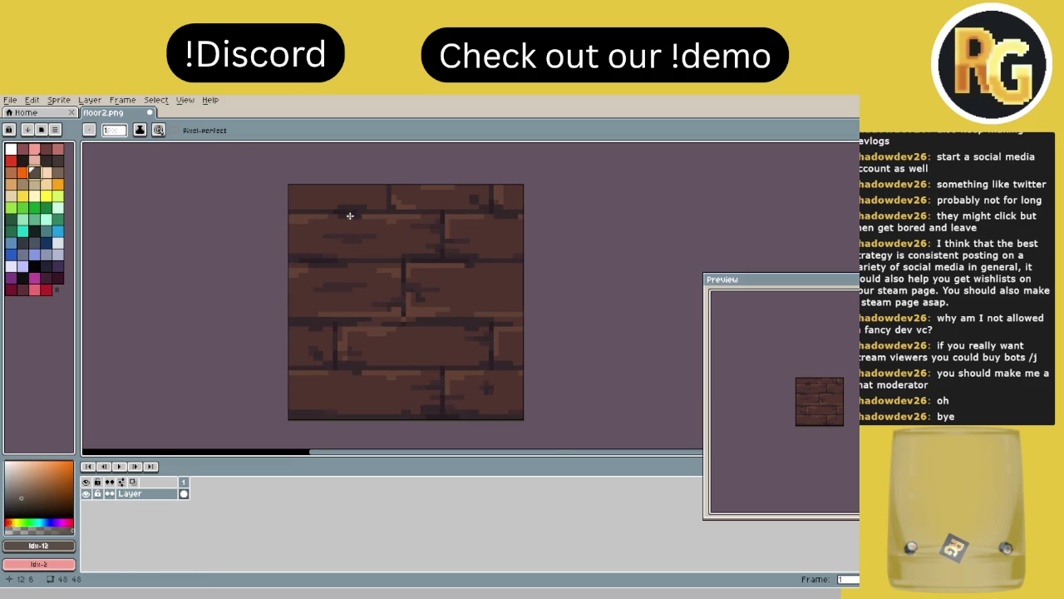
scroll(347, 218, up, 4)
drag(323, 199, 321, 213)
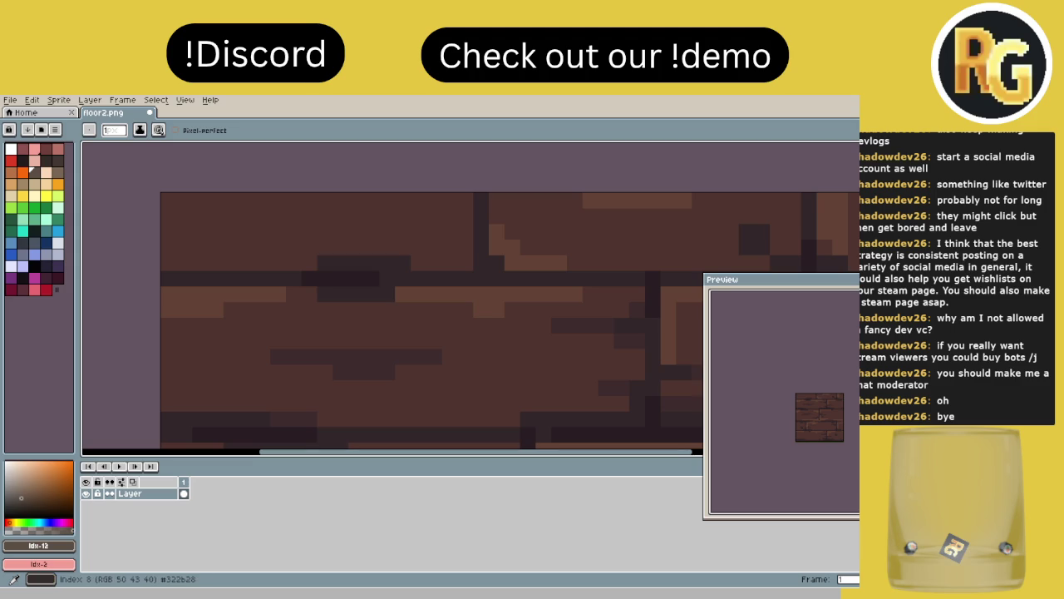
- Switch to a darker brown and draw a straight line down the tile's left edge
key(bracketleft)
key(bracketleft)
key(bracketleft)
scroll(123, 216, down, 2)
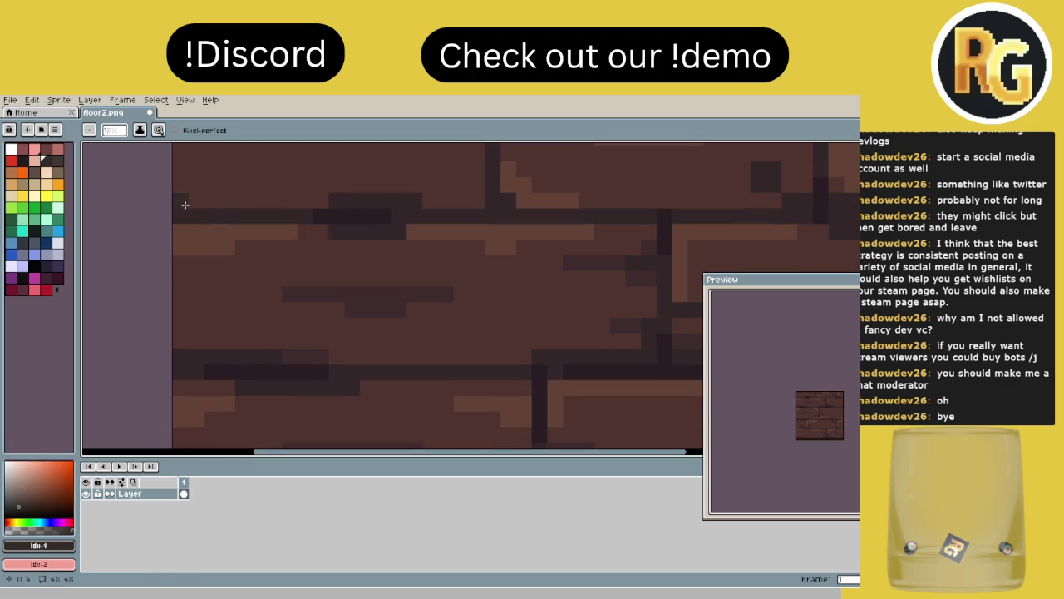
scroll(185, 205, down, 2)
scroll(185, 183, up, 2)
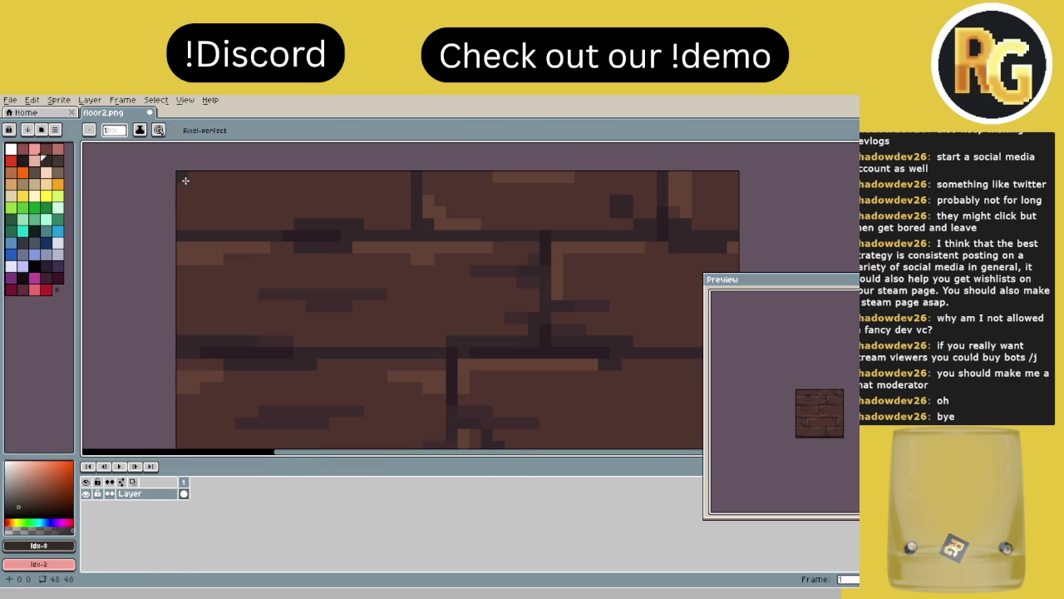
key(shift+l)
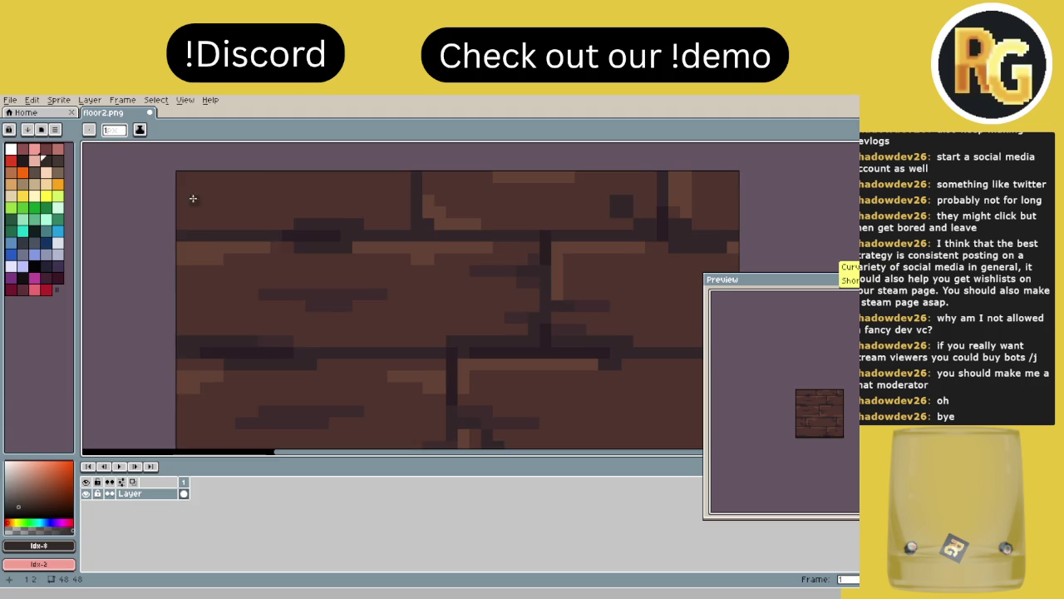
scroll(192, 191, down, 2)
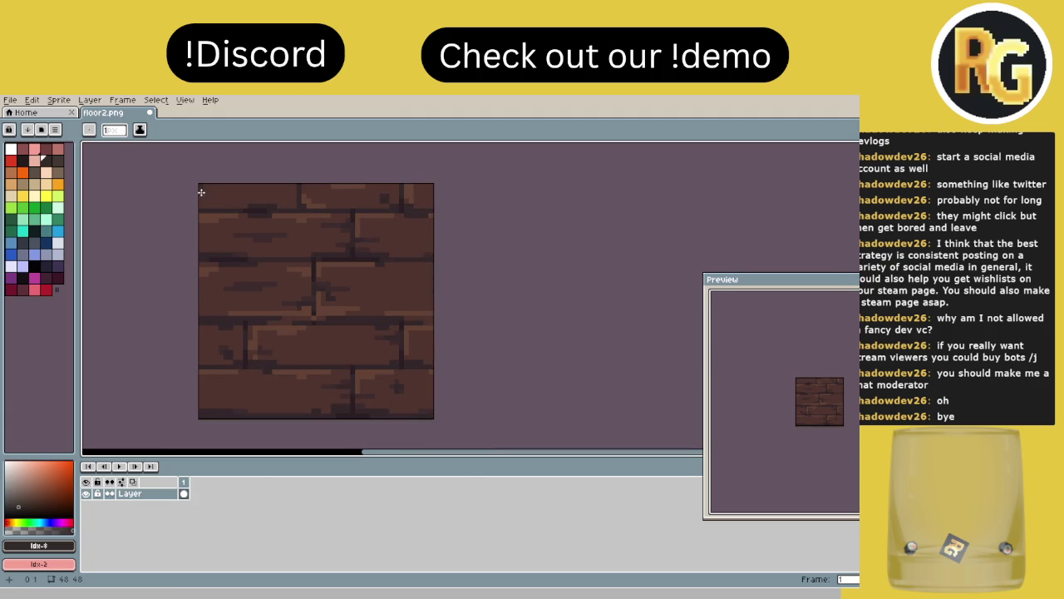
drag(201, 191, 197, 417)
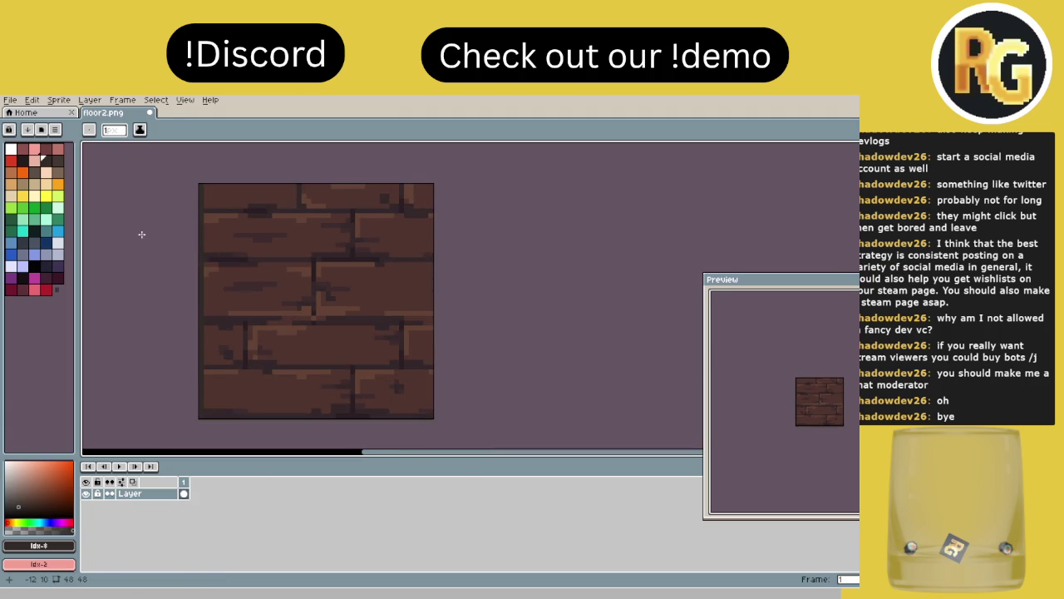
- Compare the neighbouring brown, then redraw the full-height left-edge line in the darker brown
click(56, 160)
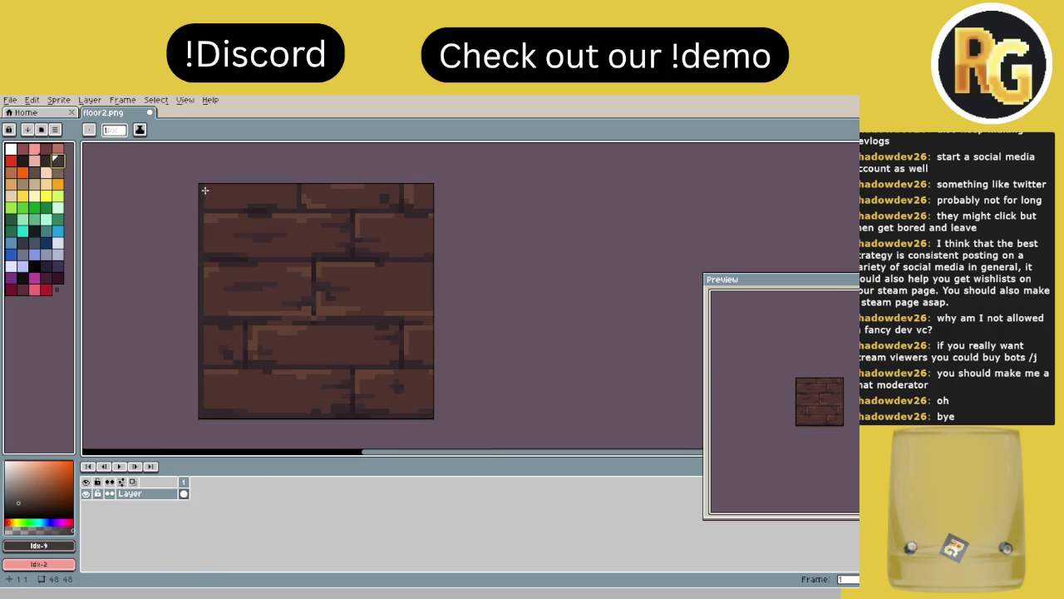
drag(200, 183, 199, 420)
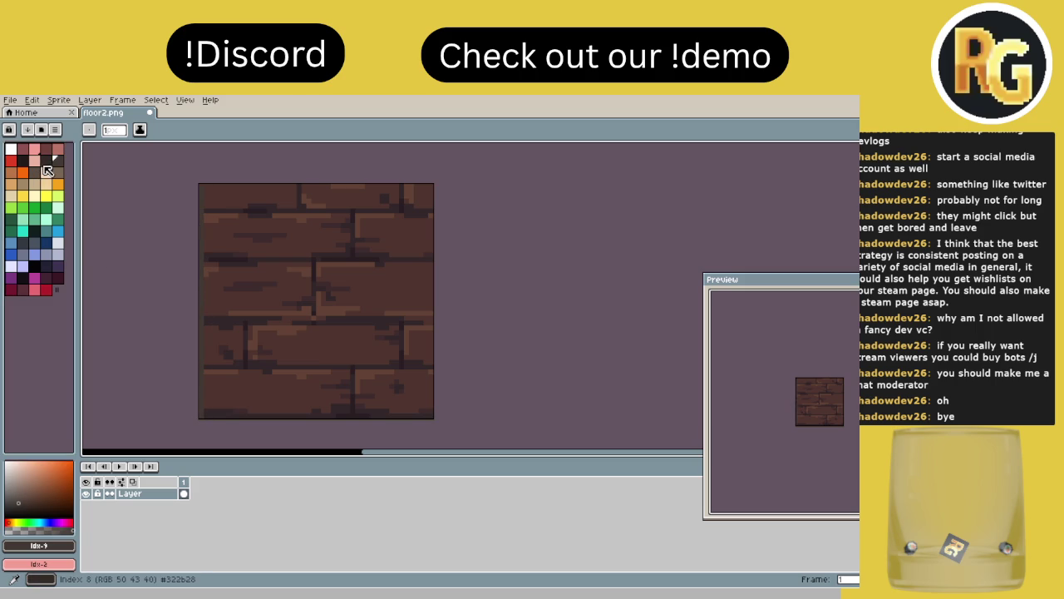
click(46, 160)
drag(200, 183, 200, 418)
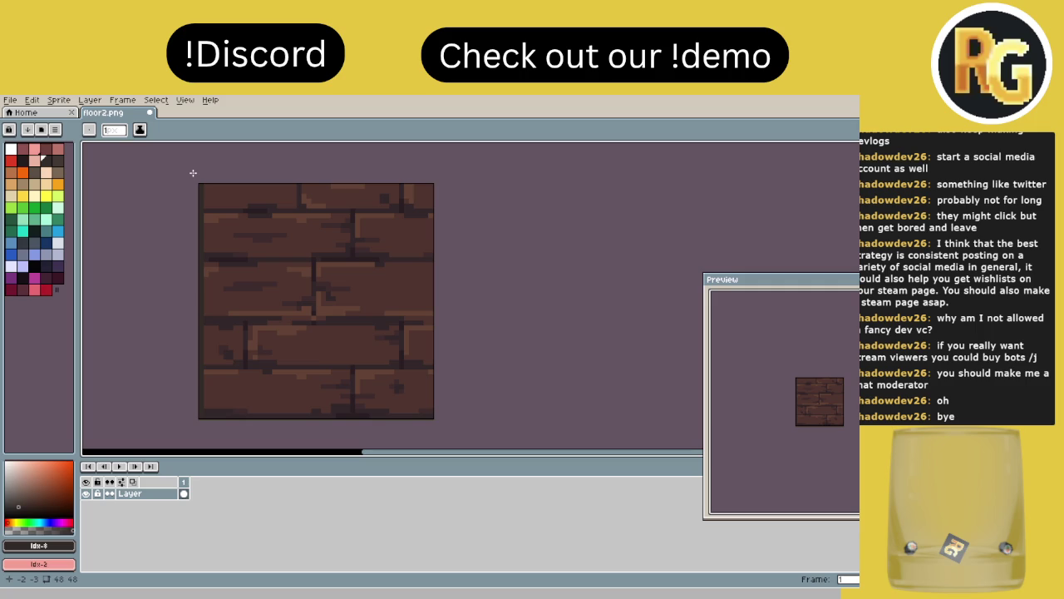
click(58, 172)
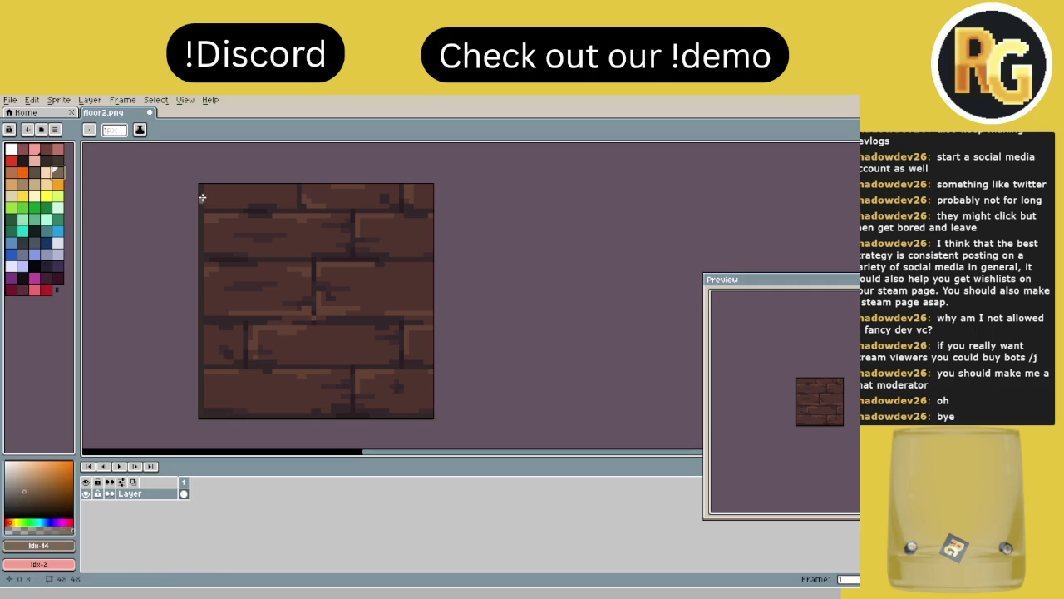
- Draw a light tan line inside the left edge, then a dark brown horizontal line across the tile
drag(205, 186, 208, 415)
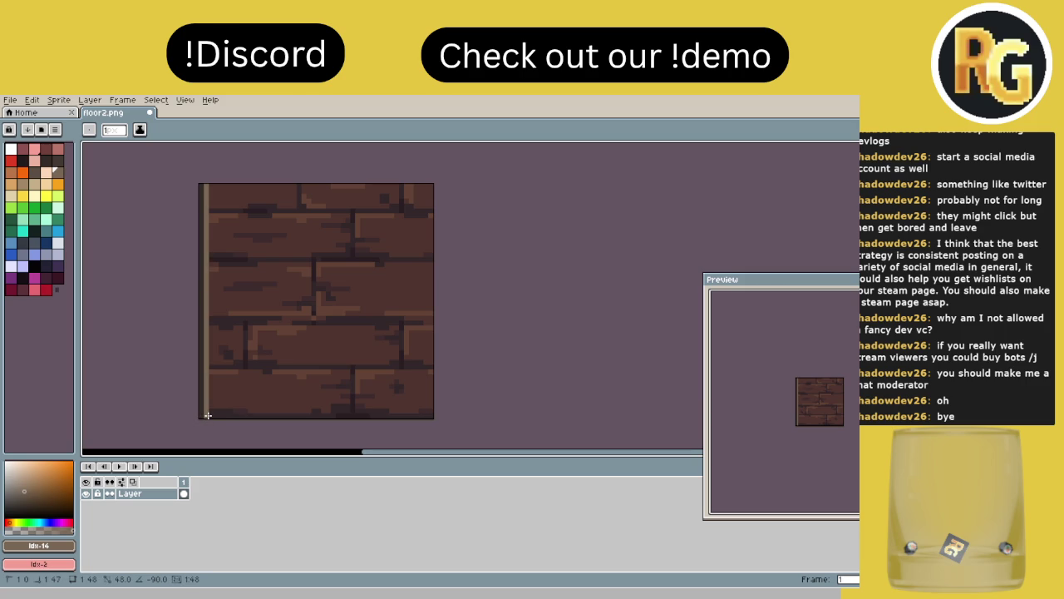
drag(208, 415, 208, 415)
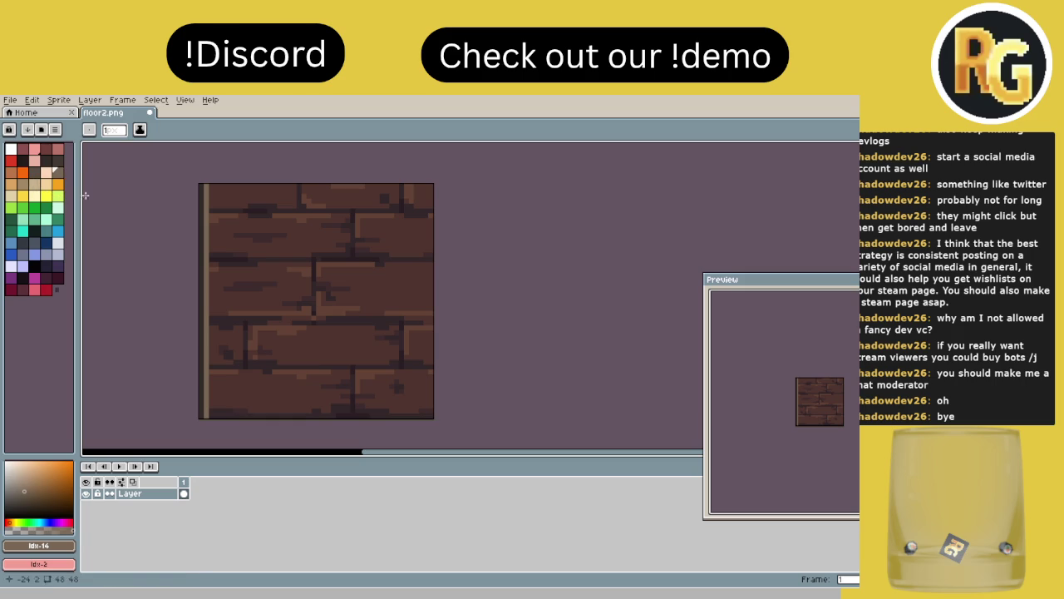
alt+click(214, 229)
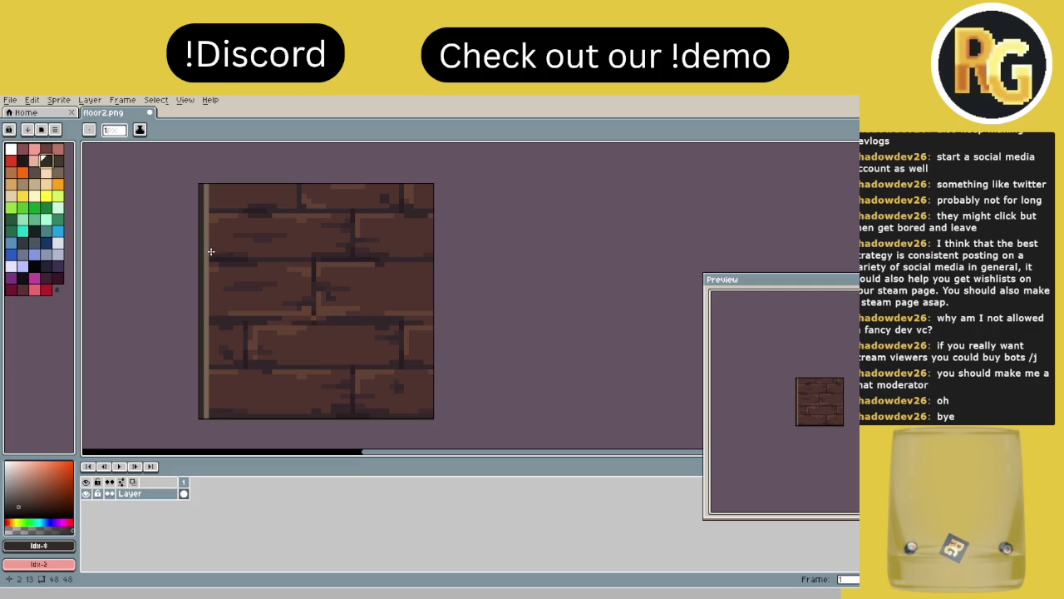
drag(206, 259, 446, 257)
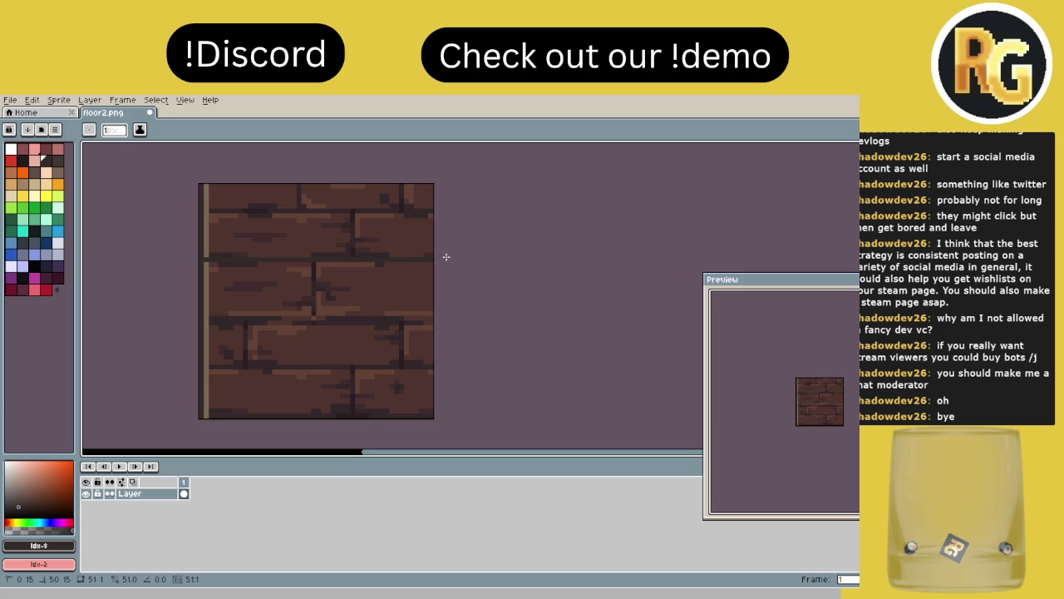
- Draw a dark horizontal line across the lower bricks
scroll(213, 282, up, 1)
scroll(191, 248, up, 1)
drag(215, 248, 208, 196)
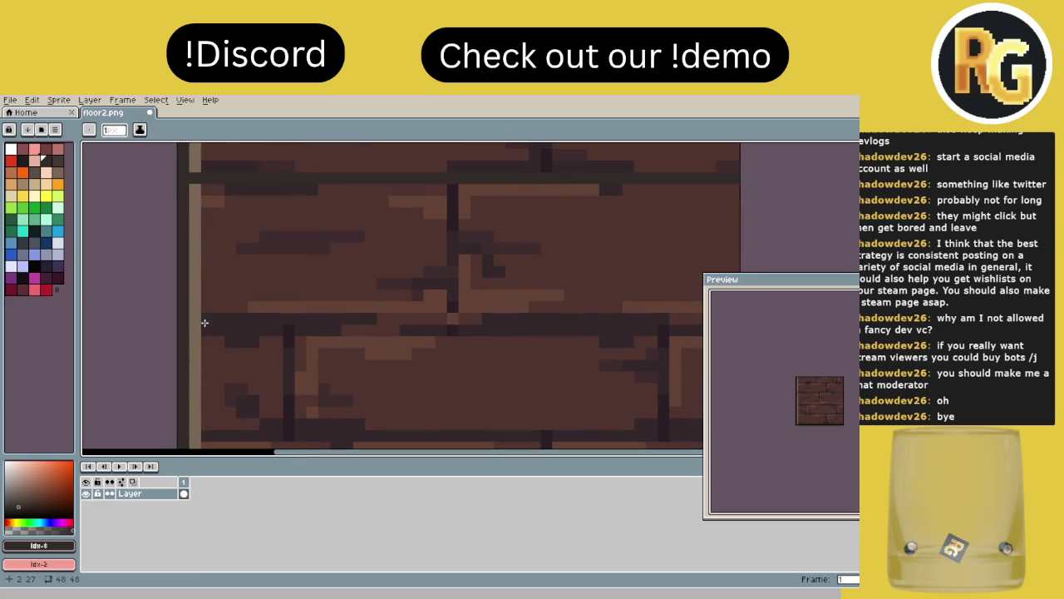
scroll(205, 322, down, 2)
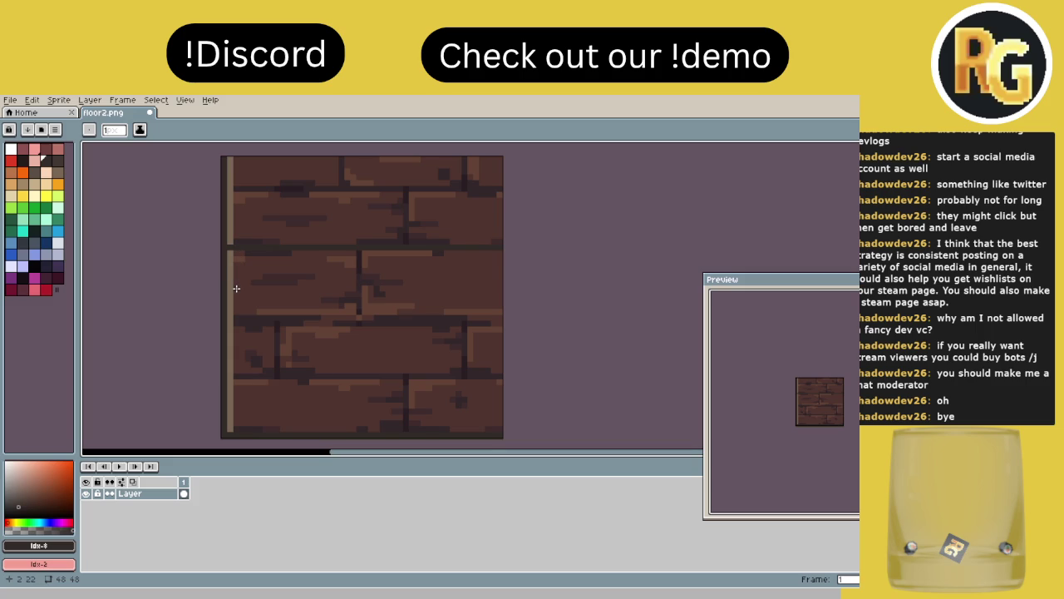
scroll(236, 301, up, 1)
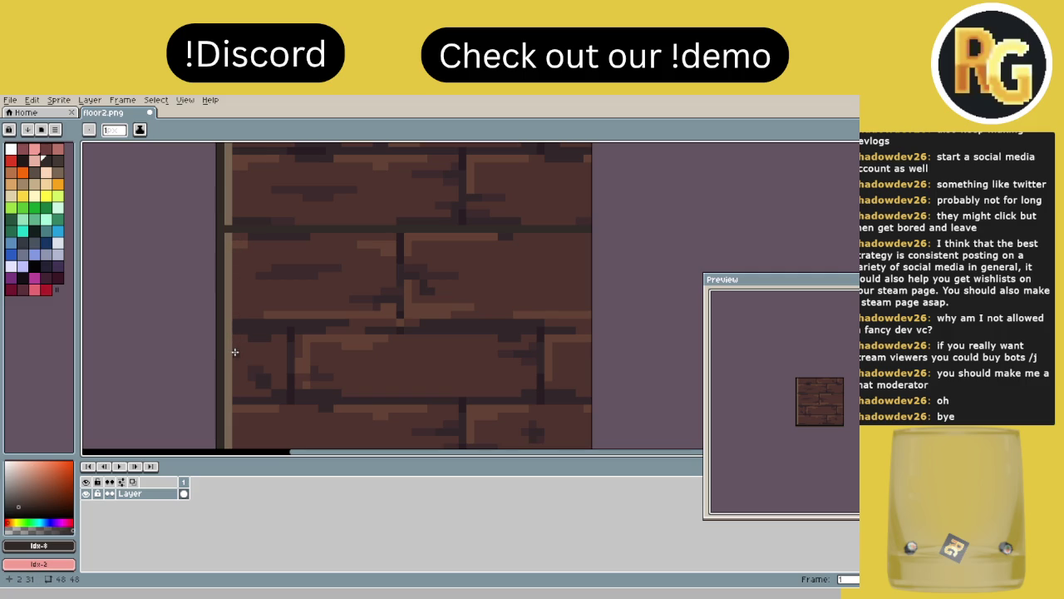
drag(226, 353, 593, 352)
- Draw a dark vertical line down through the middle of the tile
scroll(541, 271, down, 2)
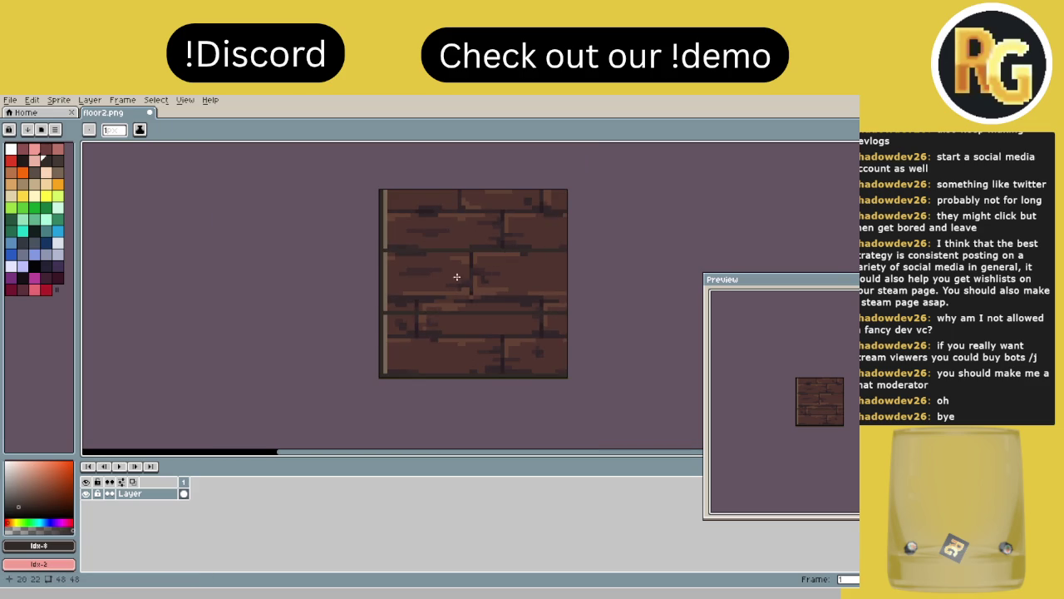
scroll(404, 314, up, 2)
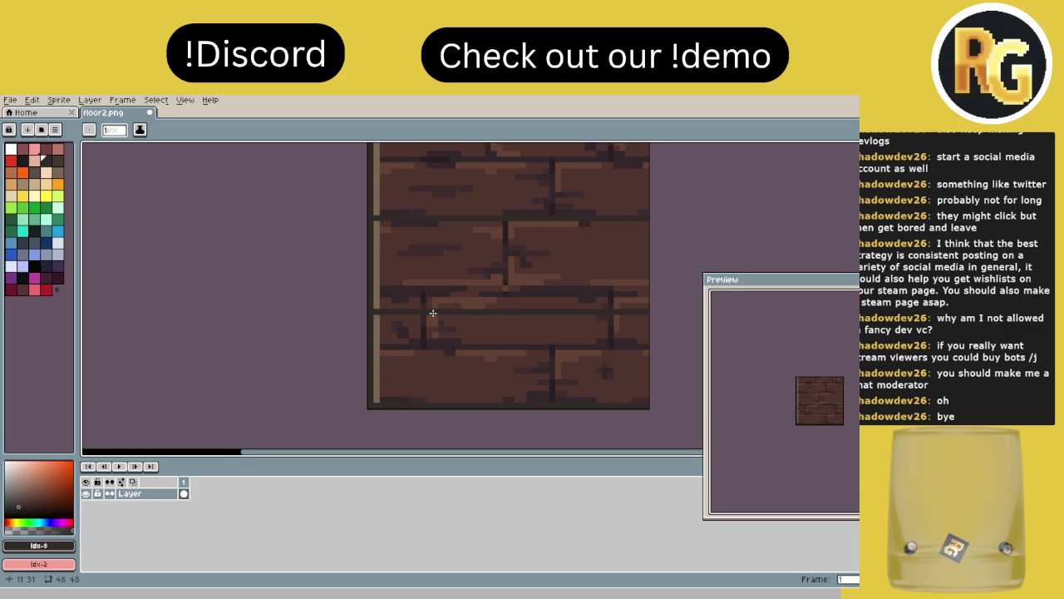
drag(430, 319, 424, 375)
scroll(377, 291, up, 1)
scroll(376, 291, up, 1)
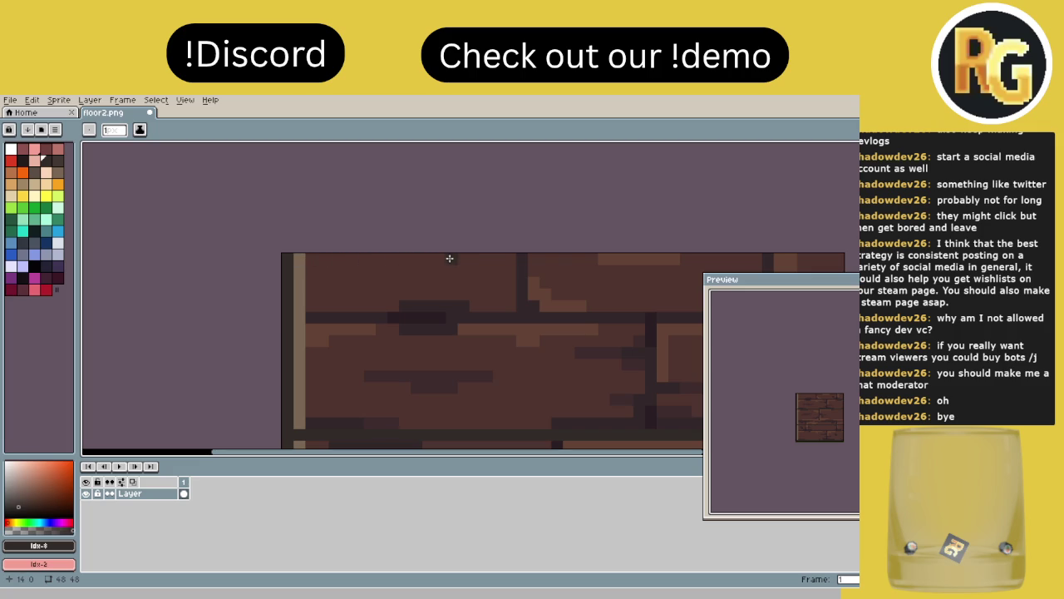
drag(463, 257, 467, 389)
- Undo the misplaced vertical line and redraw the dark divider slightly further right
key(ctrl+z)
mouse_move(475, 252)
mouse_down()
mouse_move(467, 447)
mouse_move(475, 404)
mouse_up()
scroll(475, 366, up, 1)
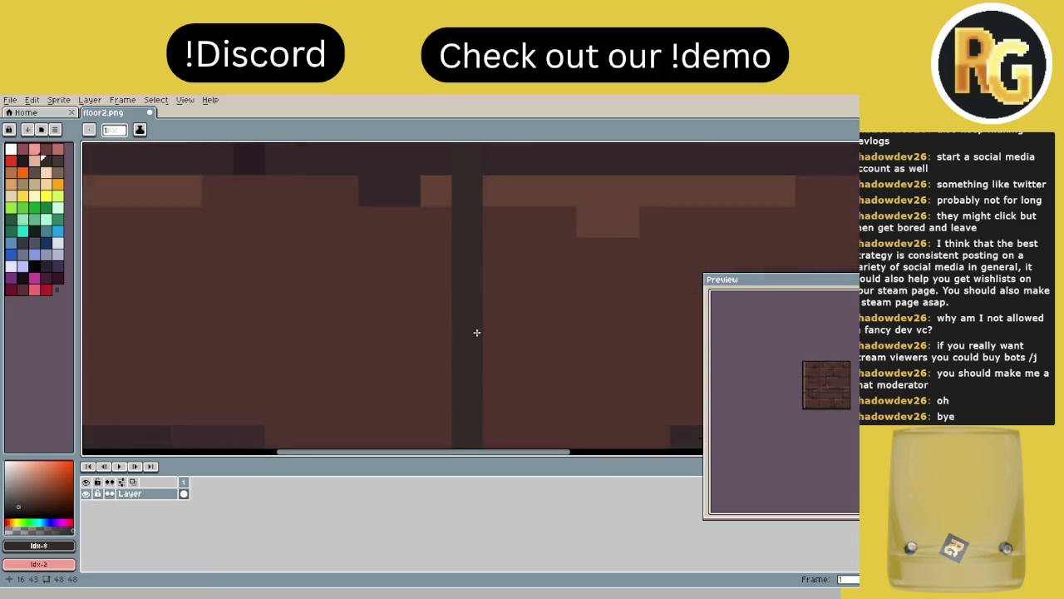
scroll(456, 208, down, 2)
drag(454, 336, 450, 385)
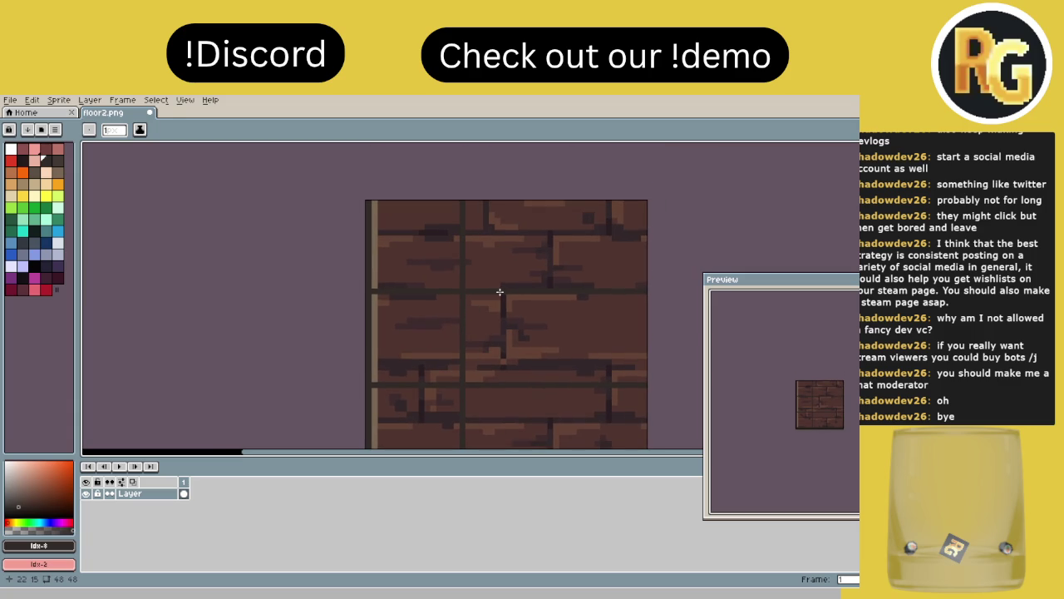
- Add a light tan highlight line running down beside the middle dark divider
click(58, 173)
scroll(503, 293, up, 1)
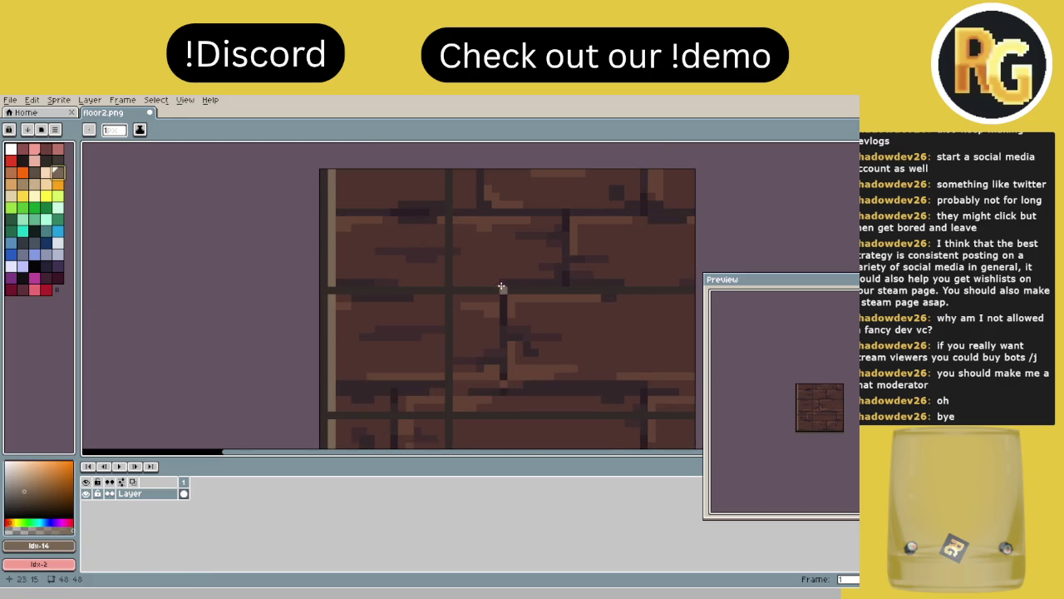
mouse_move(456, 172)
mouse_down()
mouse_move(456, 285)
mouse_move(438, 216)
mouse_move(428, 382)
mouse_up()
drag(464, 269, 415, 380)
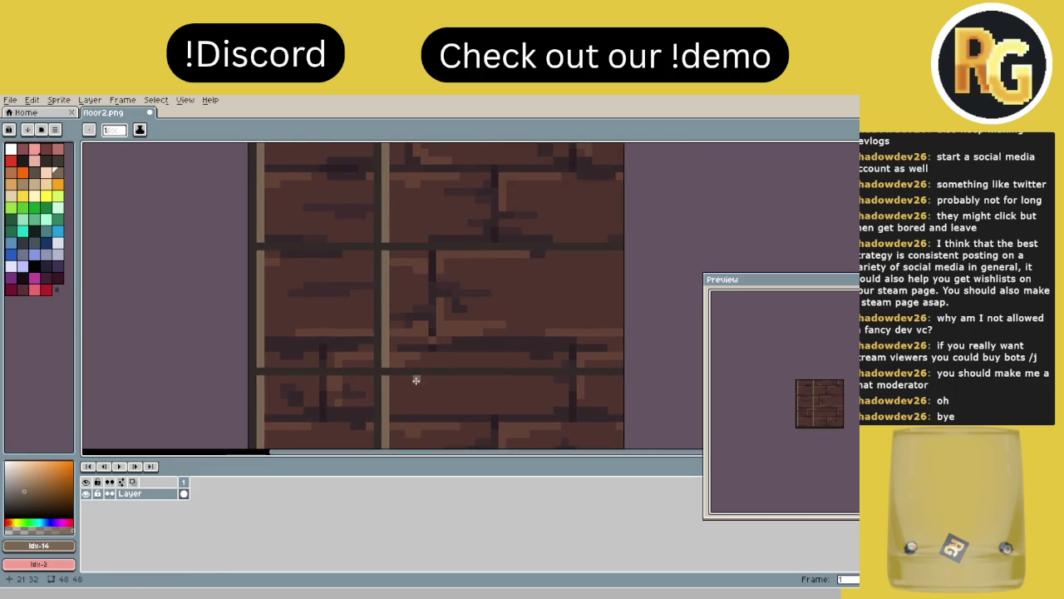
scroll(382, 310, down, 2)
scroll(391, 281, up, 2)
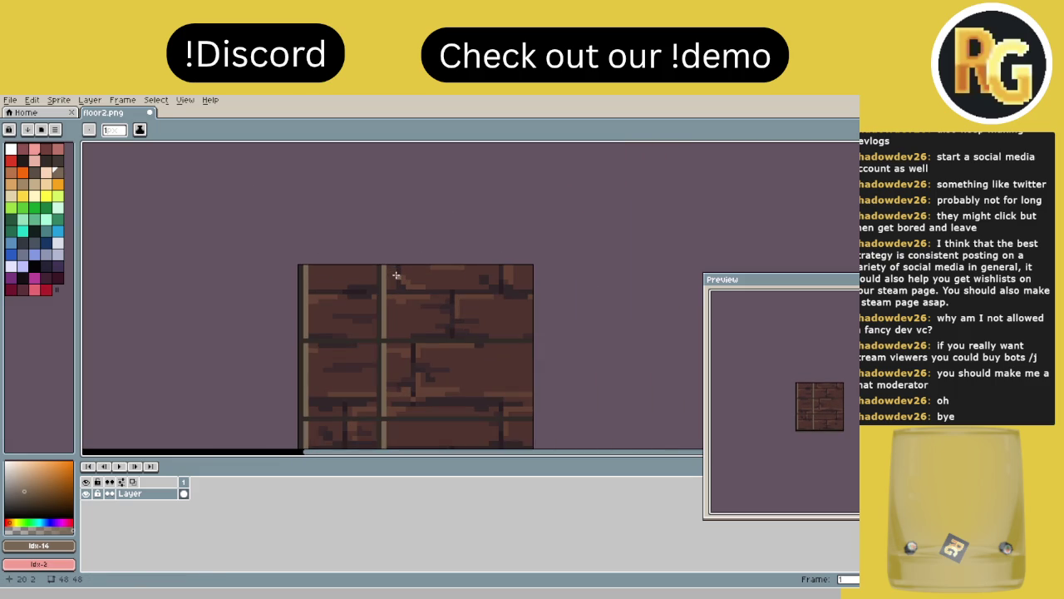
click(34, 172)
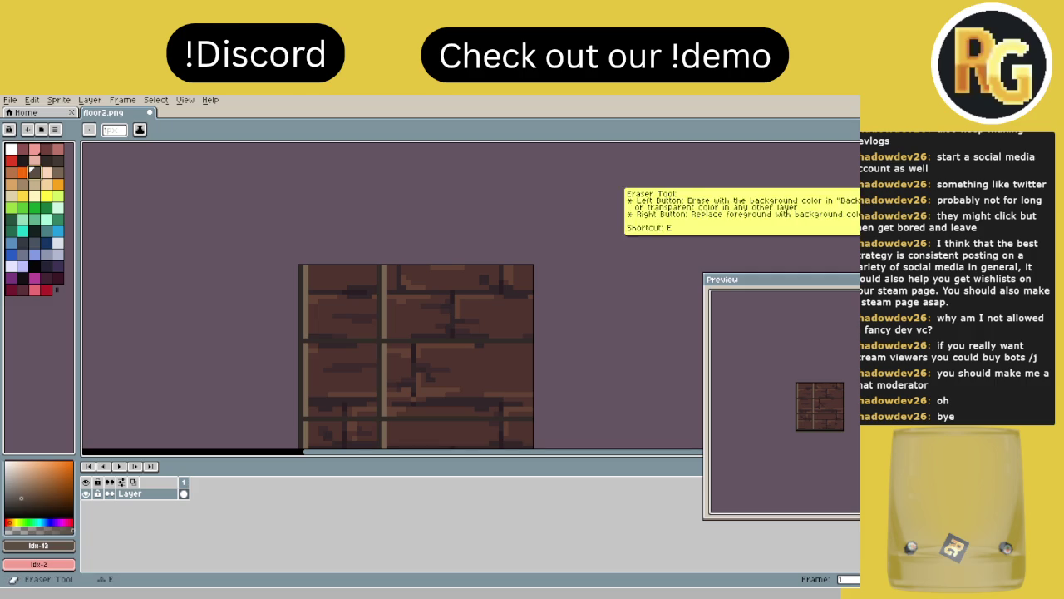
- Zoom into the brick tile's top-left block and paint it flat grey-tan with the Pencil
drag(363, 286, 396, 273)
scroll(396, 273, up, 3)
mouse_move(268, 185)
mouse_down()
mouse_move(275, 400)
mouse_move(471, 400)
mouse_move(476, 191)
mouse_move(286, 183)
mouse_move(286, 399)
mouse_move(328, 387)
mouse_move(453, 387)
mouse_move(456, 228)
mouse_move(419, 198)
mouse_move(302, 205)
mouse_move(299, 331)
mouse_move(325, 368)
mouse_move(312, 235)
mouse_move(333, 289)
mouse_move(336, 368)
mouse_move(356, 217)
mouse_move(374, 373)
mouse_move(381, 210)
mouse_move(403, 352)
mouse_move(394, 373)
mouse_move(409, 228)
mouse_move(427, 225)
mouse_move(419, 381)
mouse_move(425, 288)
mouse_move(444, 352)
mouse_up()
scroll(444, 352, down, 4)
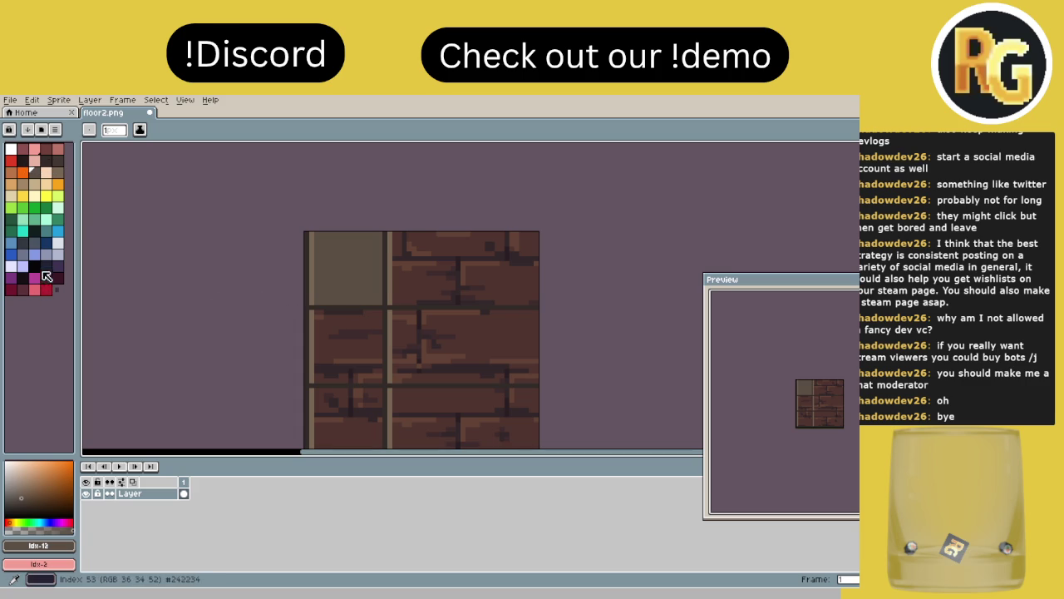
- Try several palette swatches and settle on a dark colour for the divider lines
click(46, 266)
scroll(366, 275, up, 3)
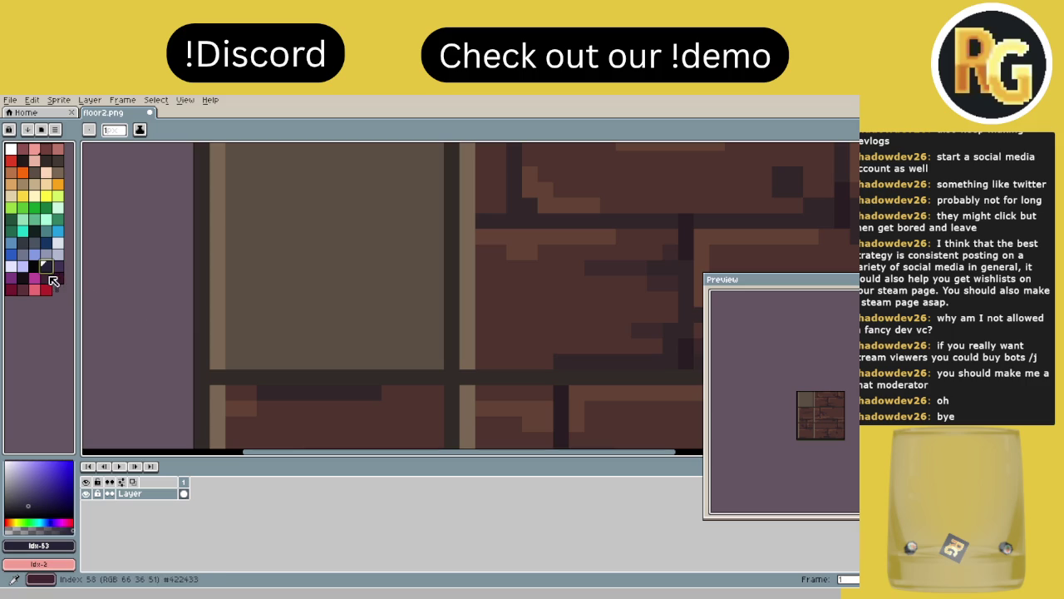
click(22, 242)
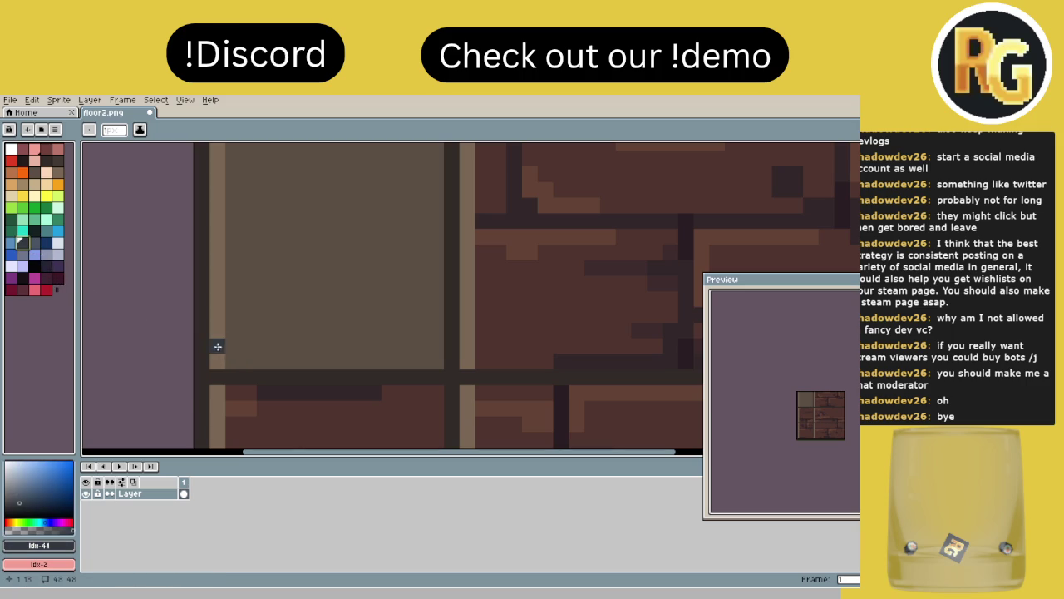
alt+click(198, 389)
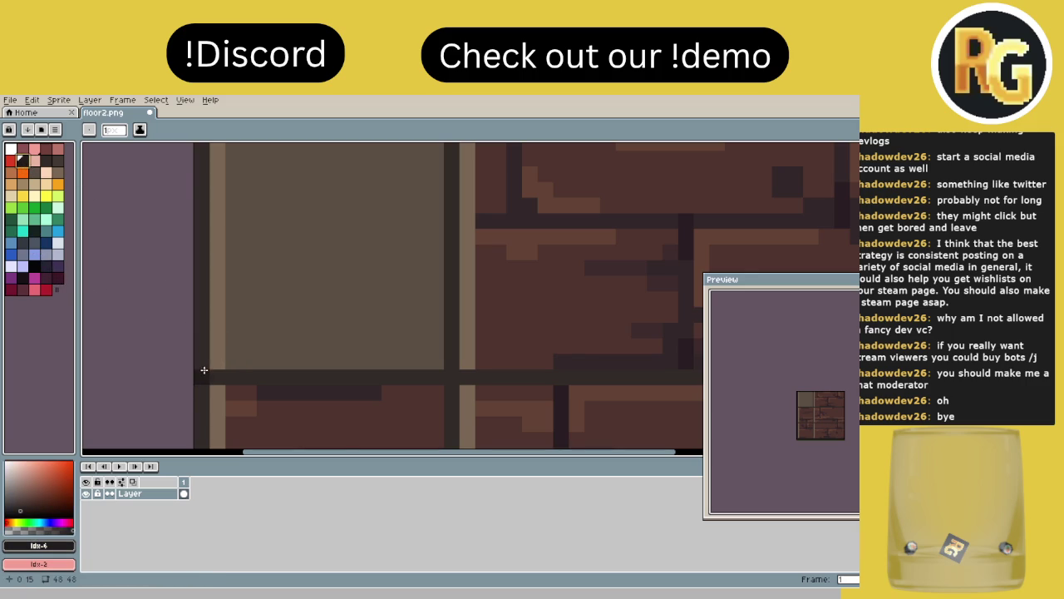
scroll(206, 363, down, 1)
scroll(447, 266, down, 3)
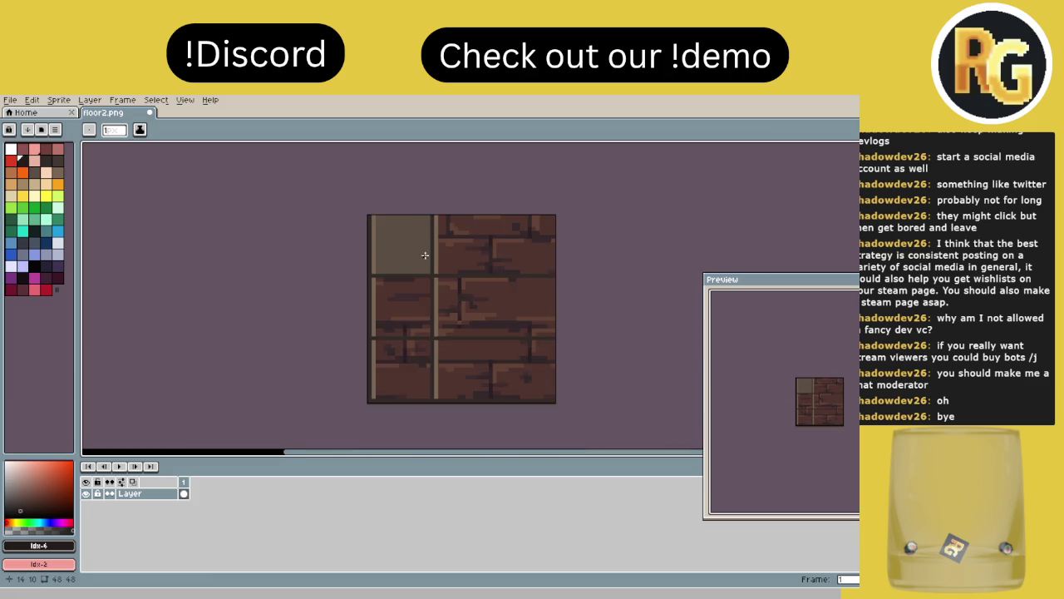
scroll(425, 256, up, 1)
scroll(357, 203, up, 2)
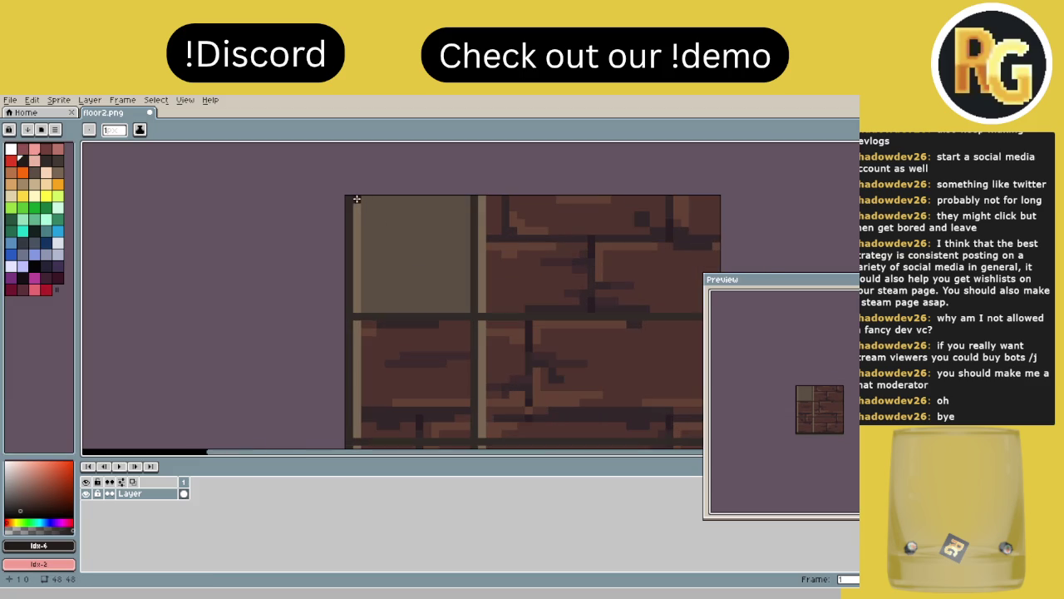
- Draw dark horizontal lines across the bottom and a middle row, then a vertical line down a column
mouse_move(351, 198)
mouse_down()
mouse_move(350, 441)
mouse_move(350, 414)
mouse_move(685, 430)
mouse_move(816, 418)
mouse_up()
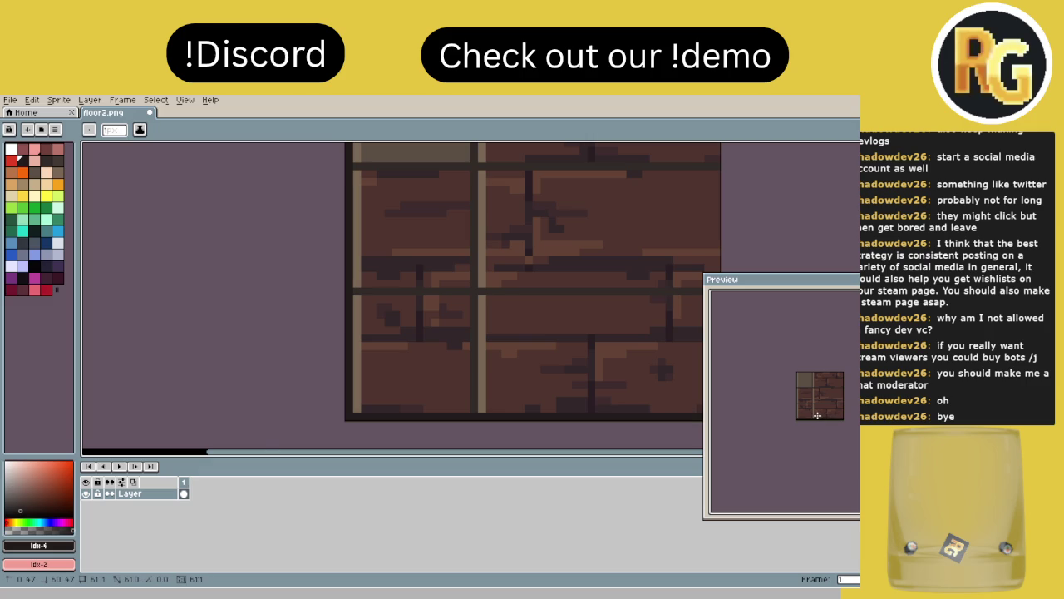
mouse_move(522, 326)
mouse_down()
mouse_move(405, 343)
mouse_move(465, 378)
mouse_up()
drag(300, 339, 696, 339)
scroll(544, 276, down, 1)
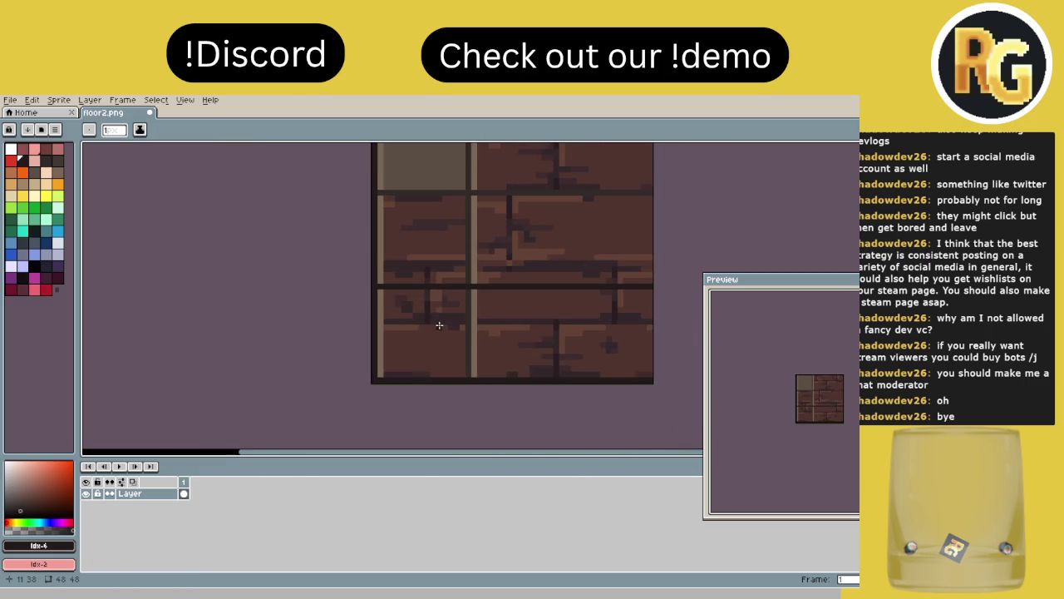
scroll(434, 345, up, 1)
scroll(389, 257, up, 1)
scroll(352, 255, down, 1)
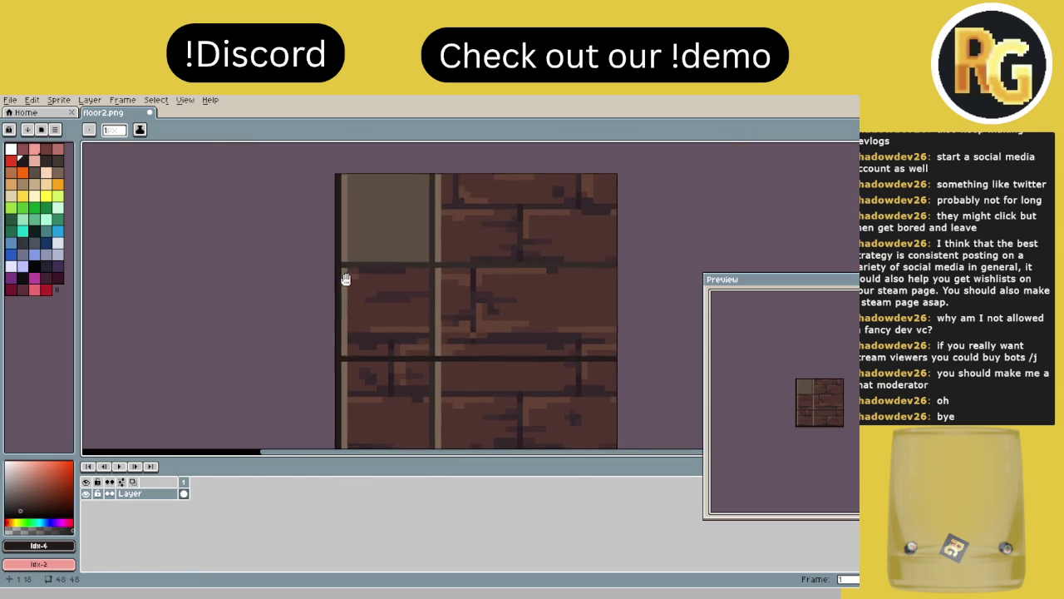
drag(331, 268, 636, 269)
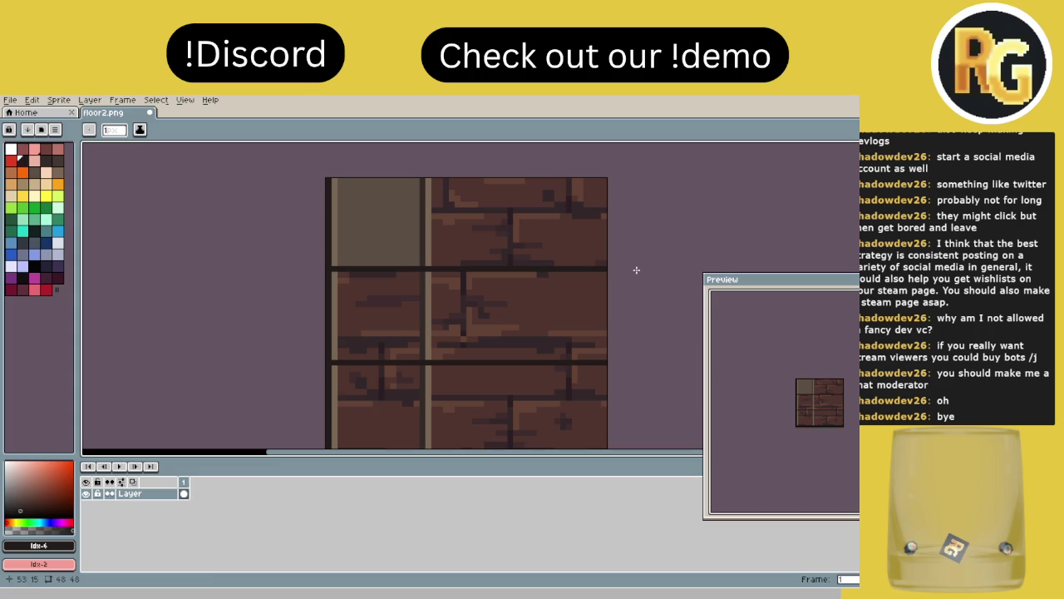
mouse_move(422, 179)
mouse_down()
mouse_move(421, 435)
mouse_move(430, 404)
mouse_up()
scroll(404, 231, up, 2)
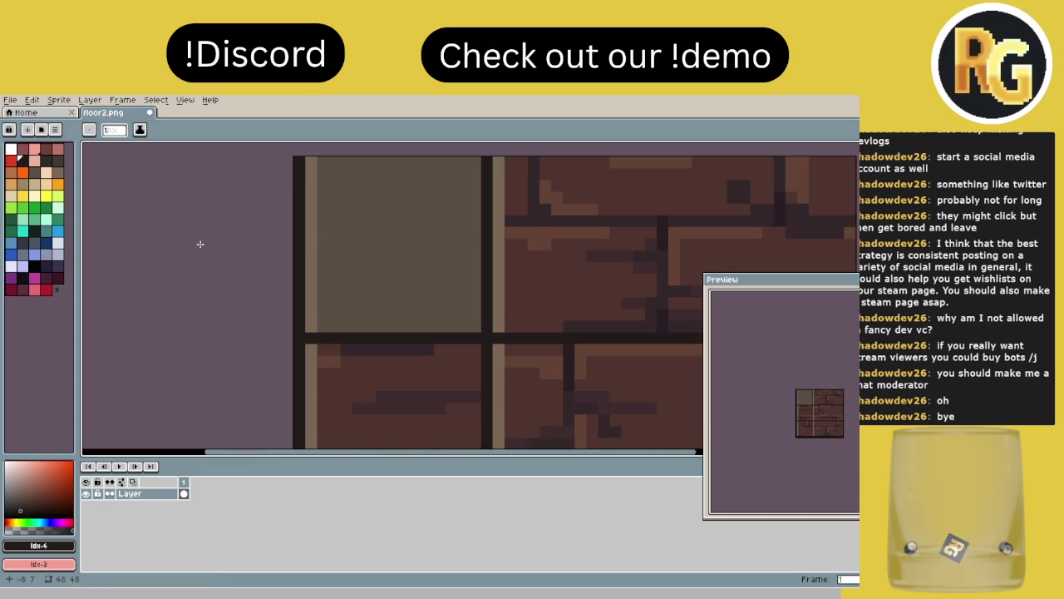
- Choose very dark brown (palette index 8) and paint the upper and lower light vertical strips dark
click(47, 161)
click(58, 164)
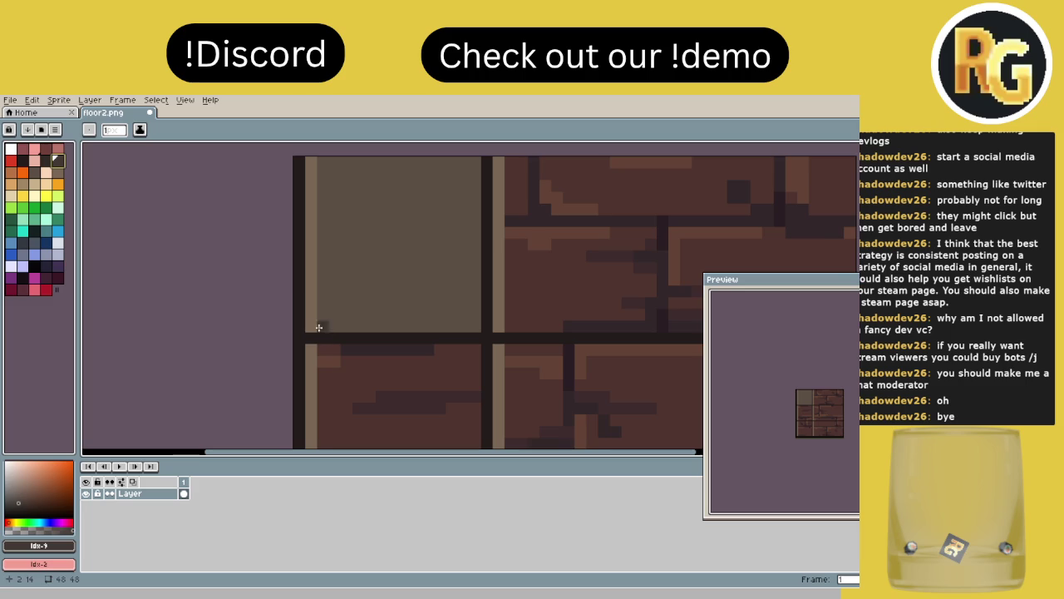
mouse_move(311, 324)
mouse_down()
mouse_move(309, 346)
mouse_move(309, 179)
mouse_up()
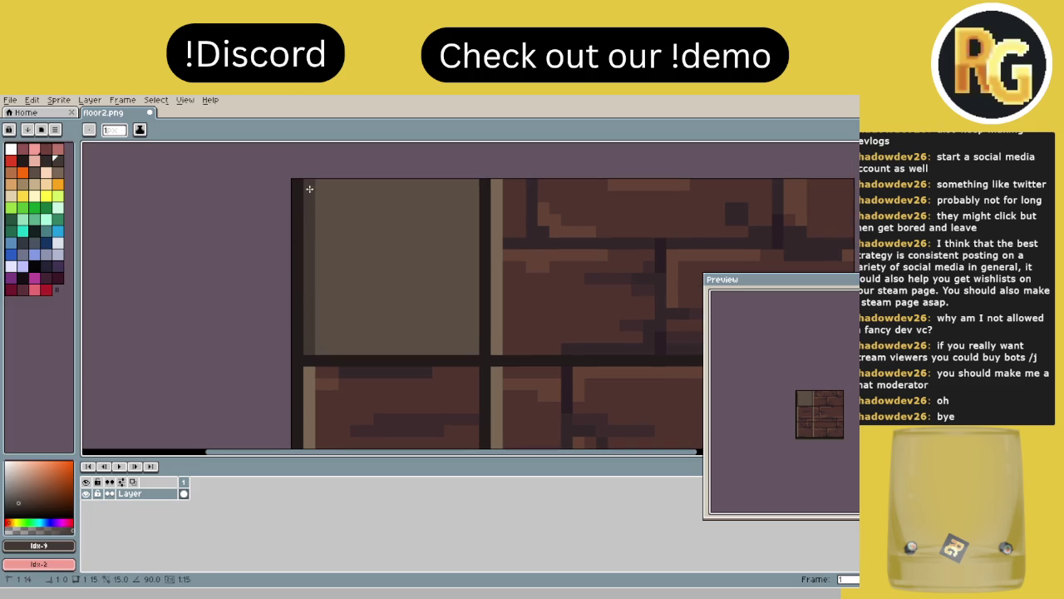
scroll(316, 269, down, 3)
drag(347, 278, 336, 435)
scroll(490, 297, down, 4)
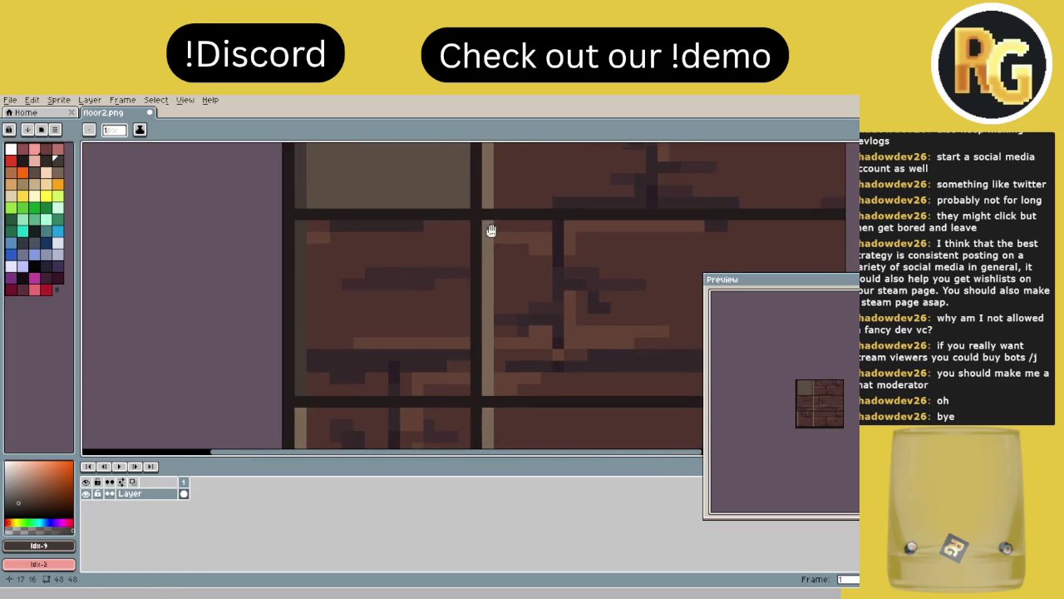
scroll(412, 261, up, 2)
- Darken the remaining light strips on the left edge and along the middle line up to the tile top
drag(356, 243, 358, 324)
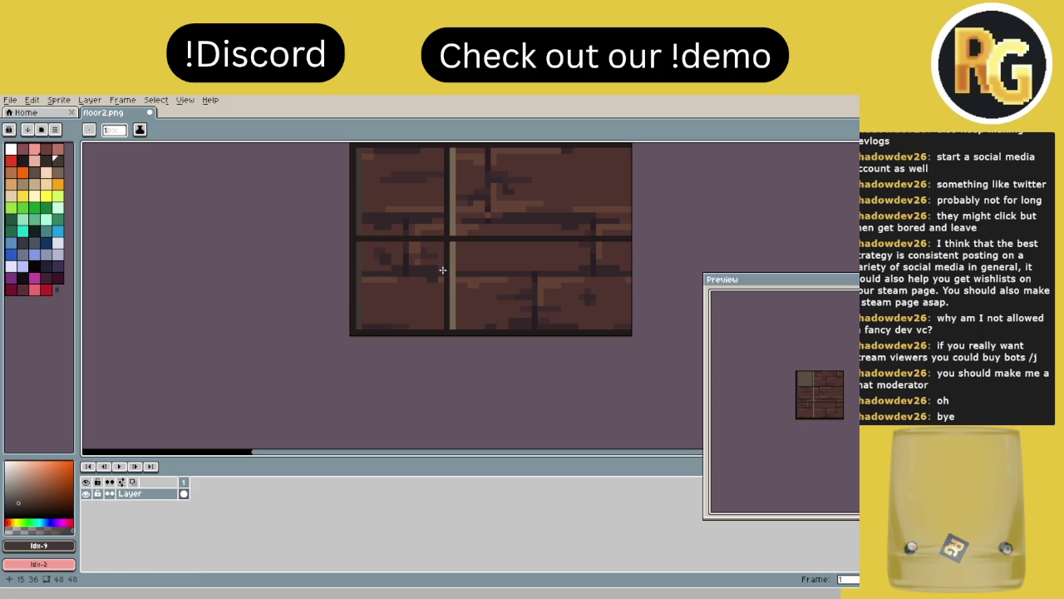
drag(453, 242, 453, 316)
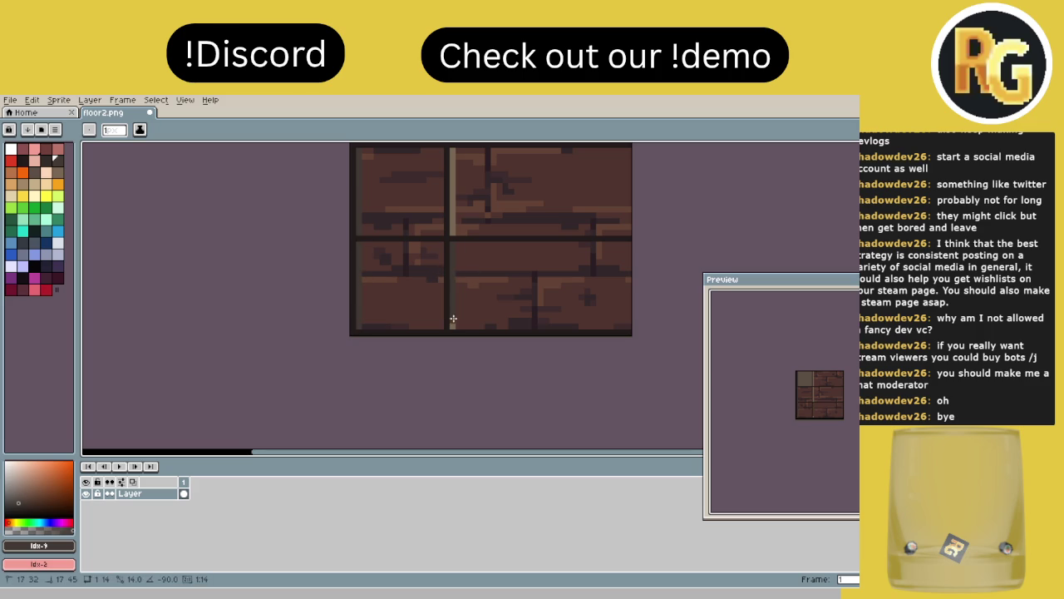
scroll(424, 333, up, 1)
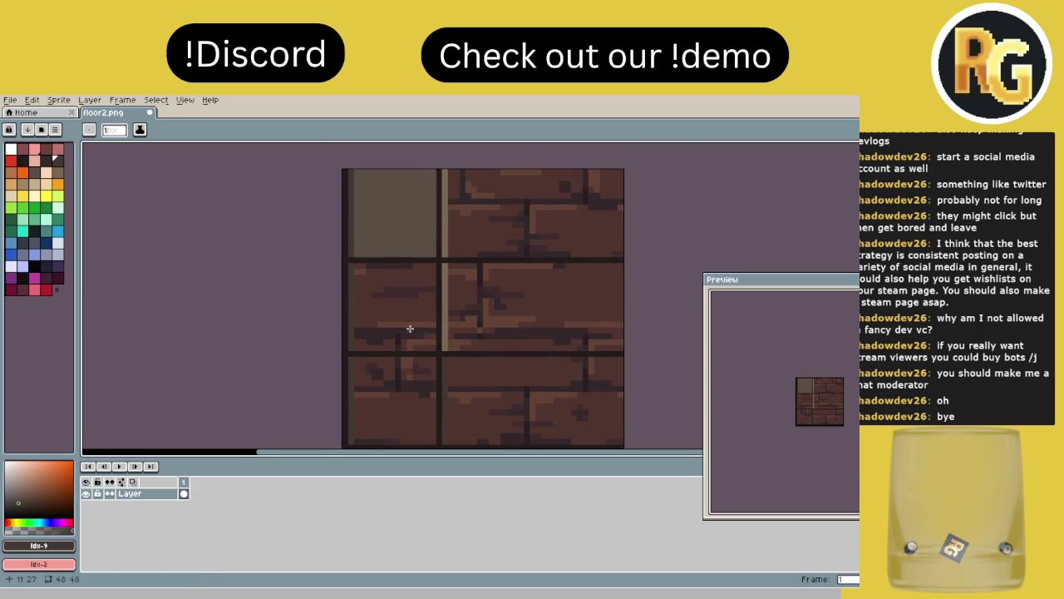
drag(456, 246, 453, 359)
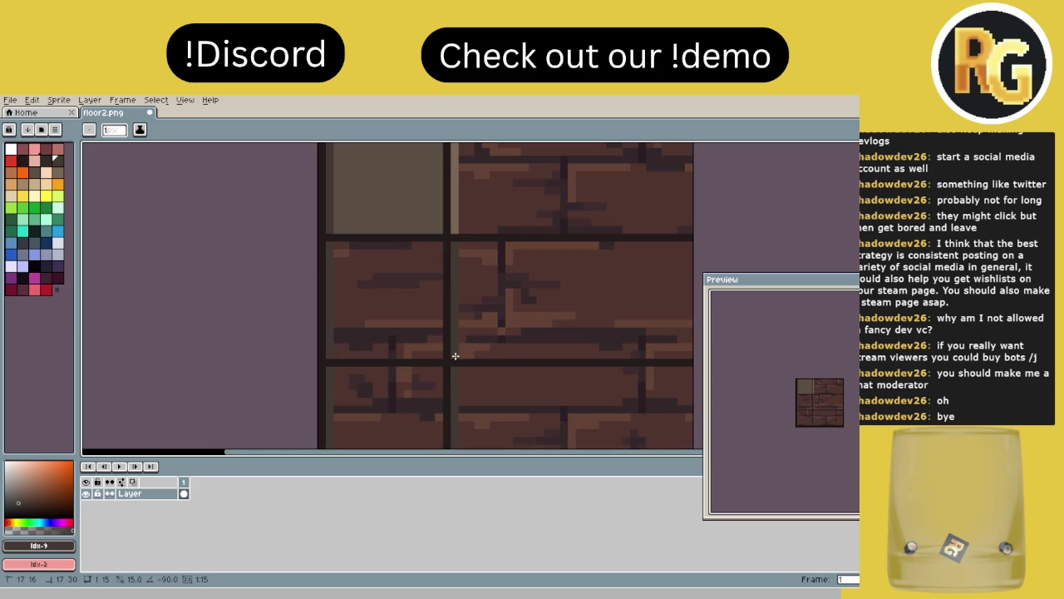
drag(456, 287, 444, 358)
drag(443, 302, 439, 192)
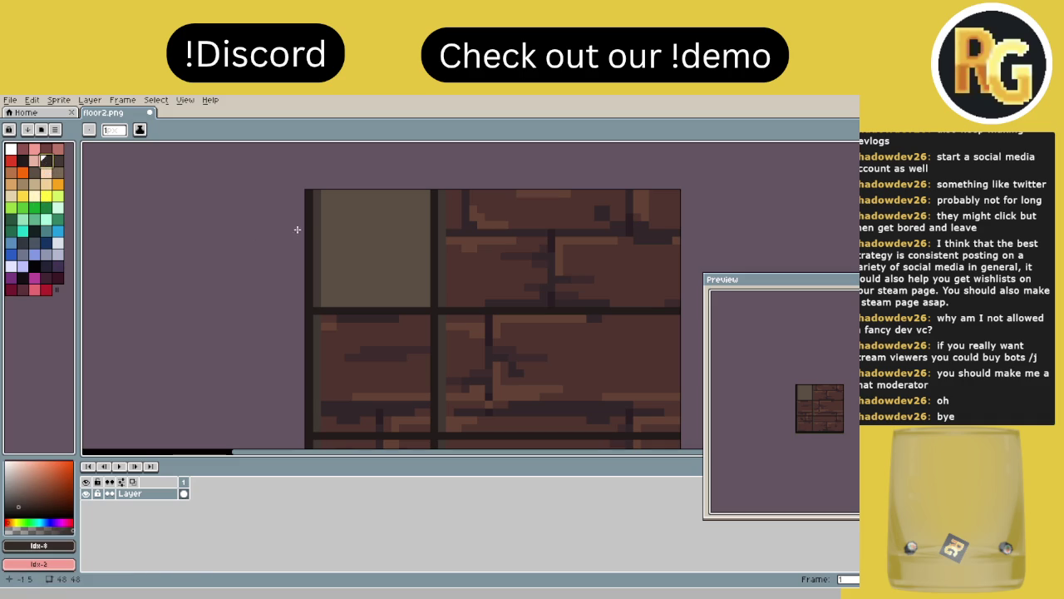
- Outline and fill the grey-tan top-left block in very dark brown so it becomes solid dark
scroll(324, 194, up, 1)
mouse_move(326, 198)
mouse_down()
mouse_move(482, 193)
mouse_move(476, 356)
mouse_move(312, 356)
mouse_move(327, 352)
mouse_move(326, 204)
mouse_move(444, 207)
mouse_move(465, 218)
mouse_move(463, 340)
mouse_move(339, 340)
mouse_move(344, 216)
mouse_move(449, 216)
mouse_move(449, 333)
mouse_move(350, 334)
mouse_move(352, 238)
mouse_move(415, 231)
mouse_move(441, 271)
mouse_move(430, 318)
mouse_move(355, 322)
mouse_move(361, 238)
mouse_move(427, 242)
mouse_move(428, 308)
mouse_move(431, 240)
mouse_move(418, 301)
mouse_move(373, 309)
mouse_move(374, 252)
mouse_move(408, 276)
mouse_move(417, 304)
mouse_move(404, 310)
mouse_move(385, 260)
mouse_move(414, 252)
mouse_move(394, 297)
mouse_move(397, 261)
mouse_move(413, 285)
mouse_up()
scroll(413, 285, down, 2)
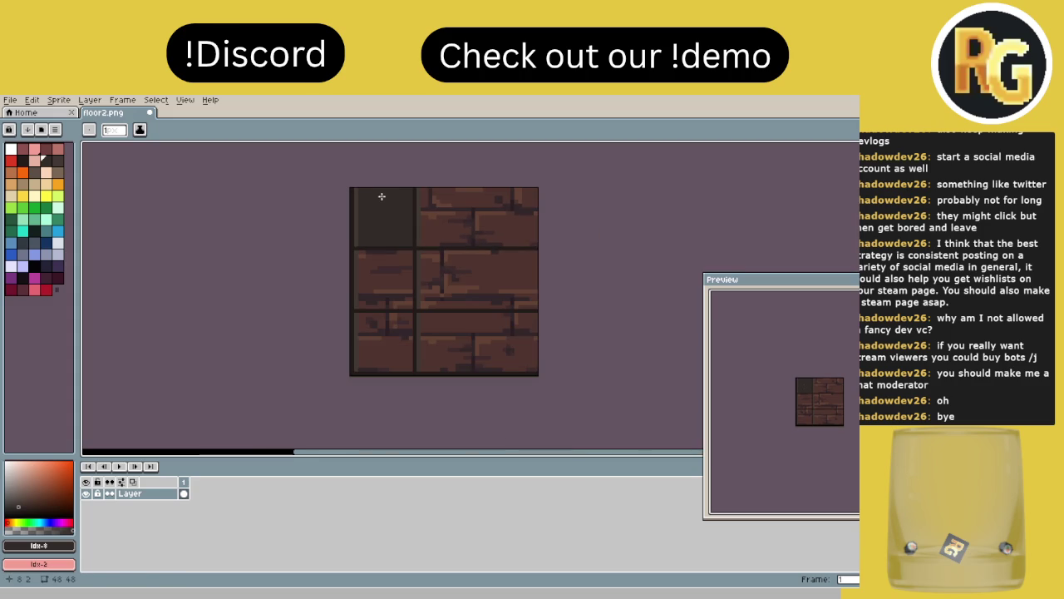
- Draw two more dark vertical lines down the tile with the Pencil to even out the three-by-three grid
drag(431, 217, 361, 244)
scroll(354, 224, up, 1)
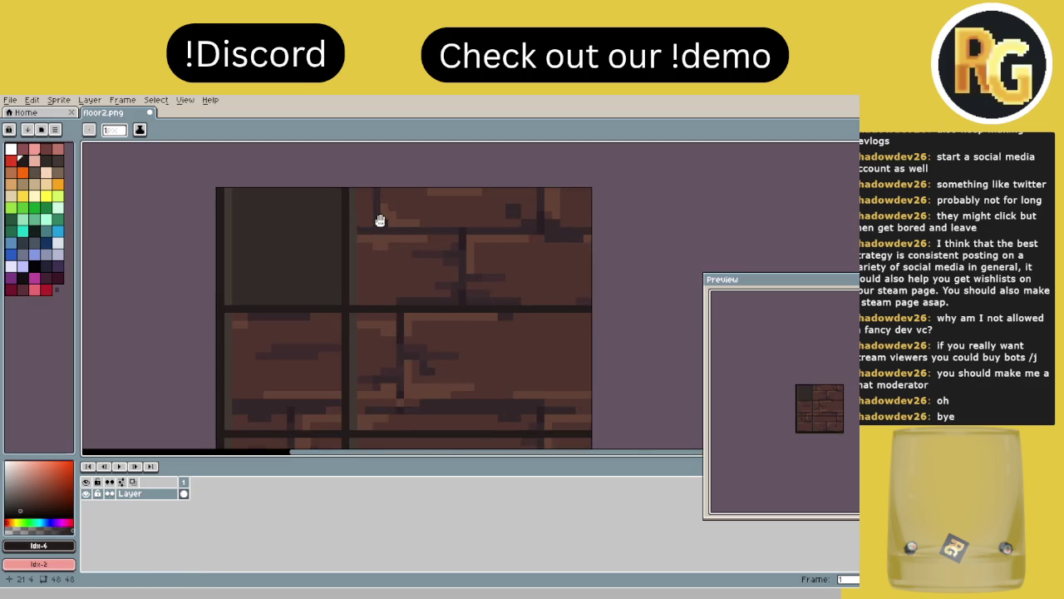
scroll(380, 220, up, 1)
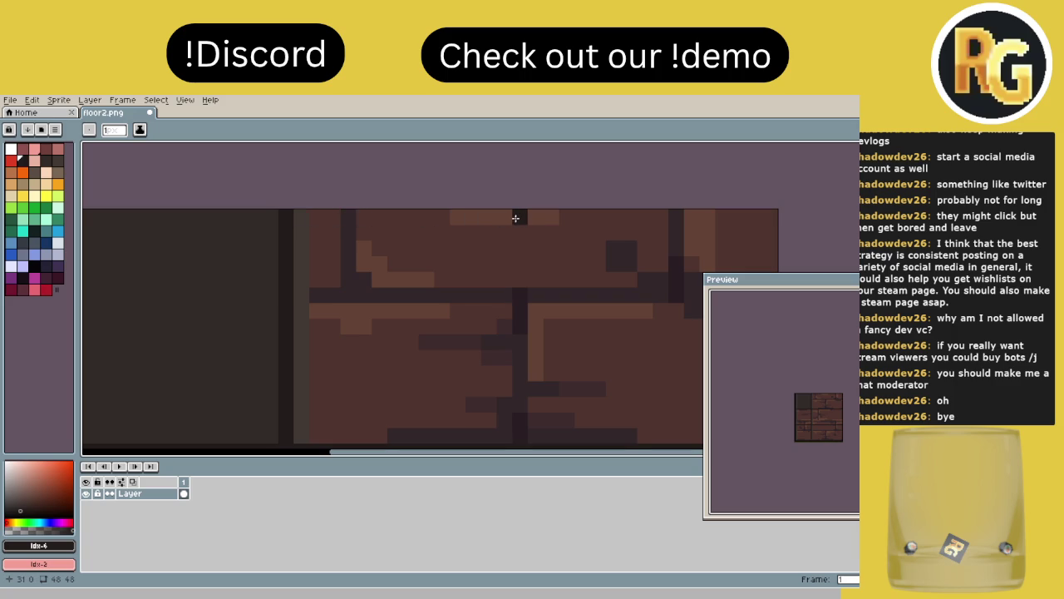
scroll(531, 217, down, 1)
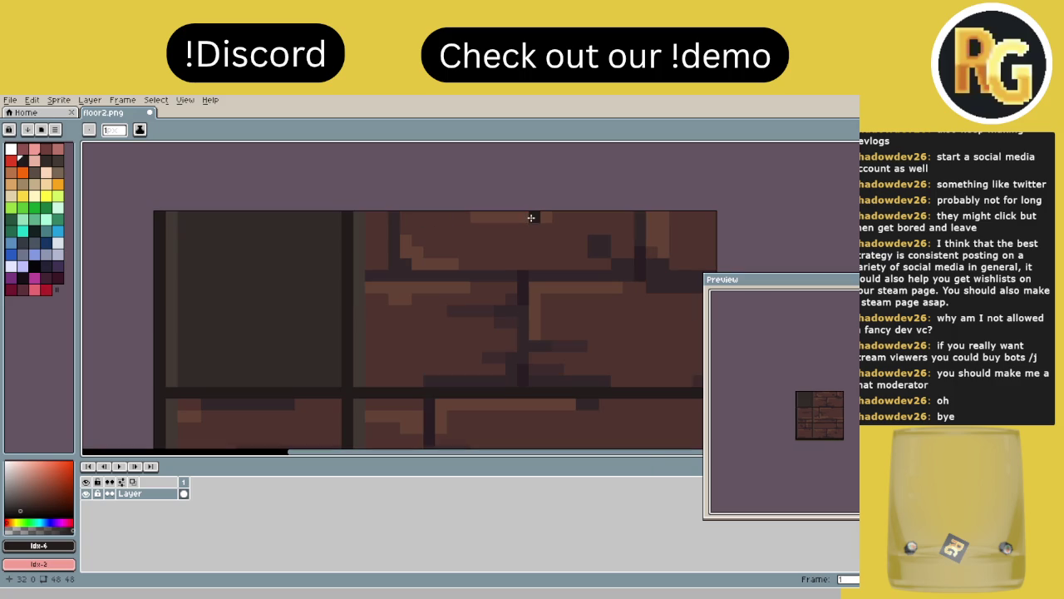
drag(533, 218, 534, 383)
scroll(520, 193, down, 2)
key(v)
key(b)
drag(518, 157, 515, 426)
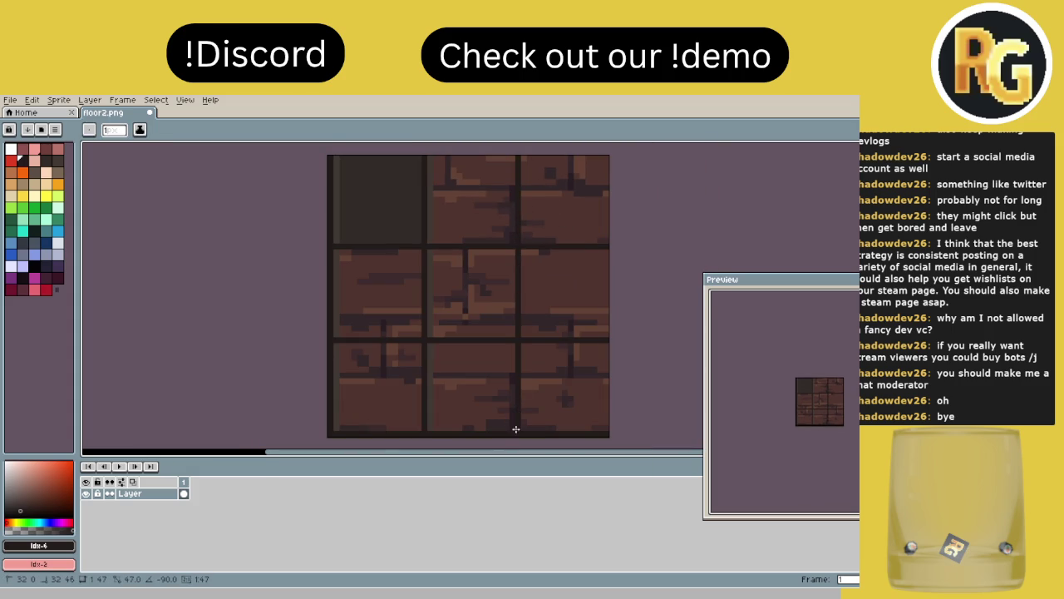
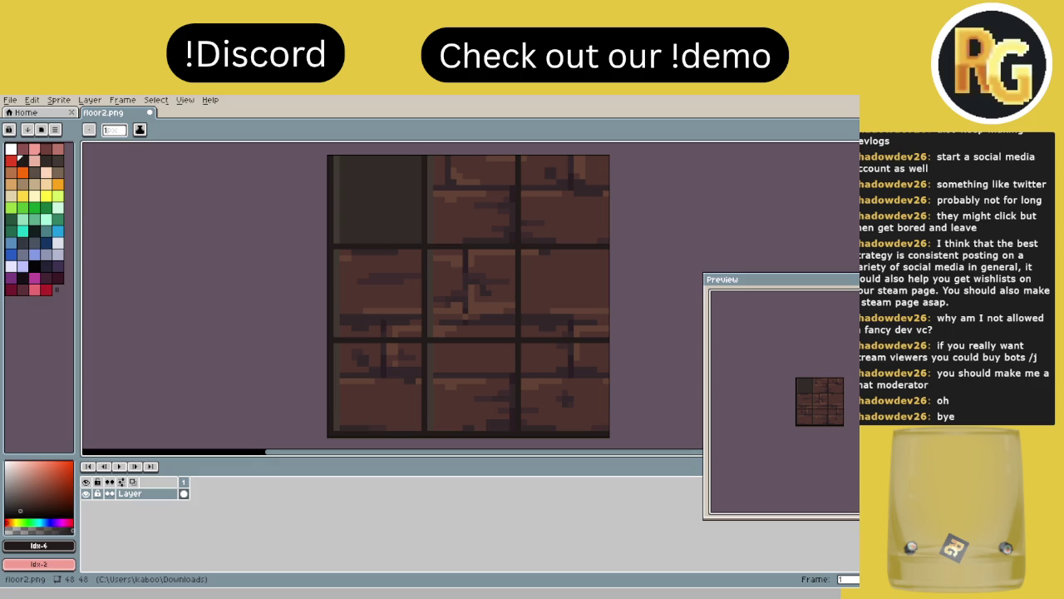
- Centre the brick tile in view and pick palette swatch Idx-9 as the highlight colour
scroll(397, 318, up, 4)
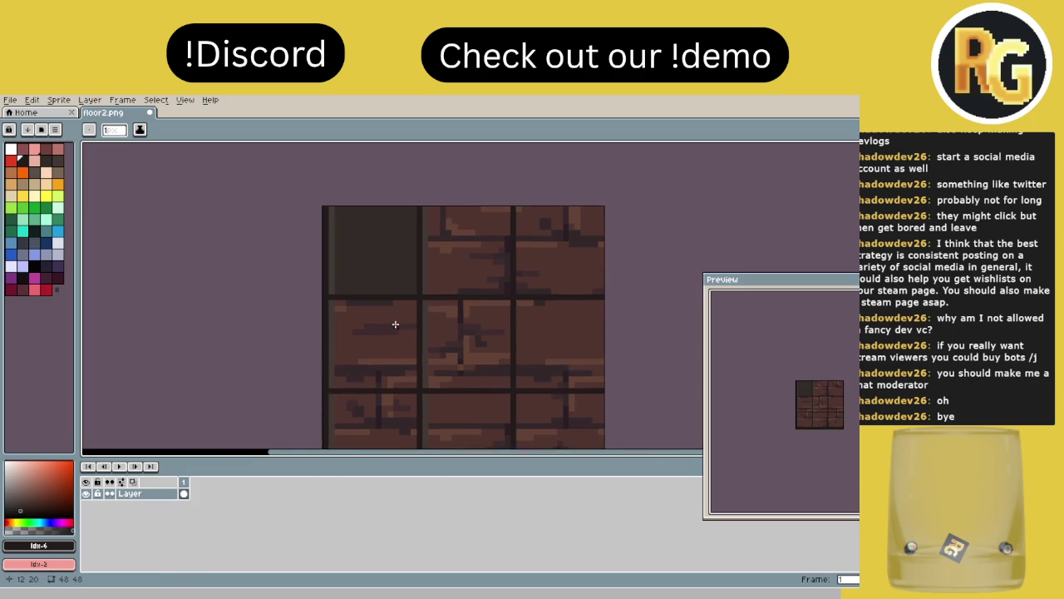
drag(353, 290, 320, 368)
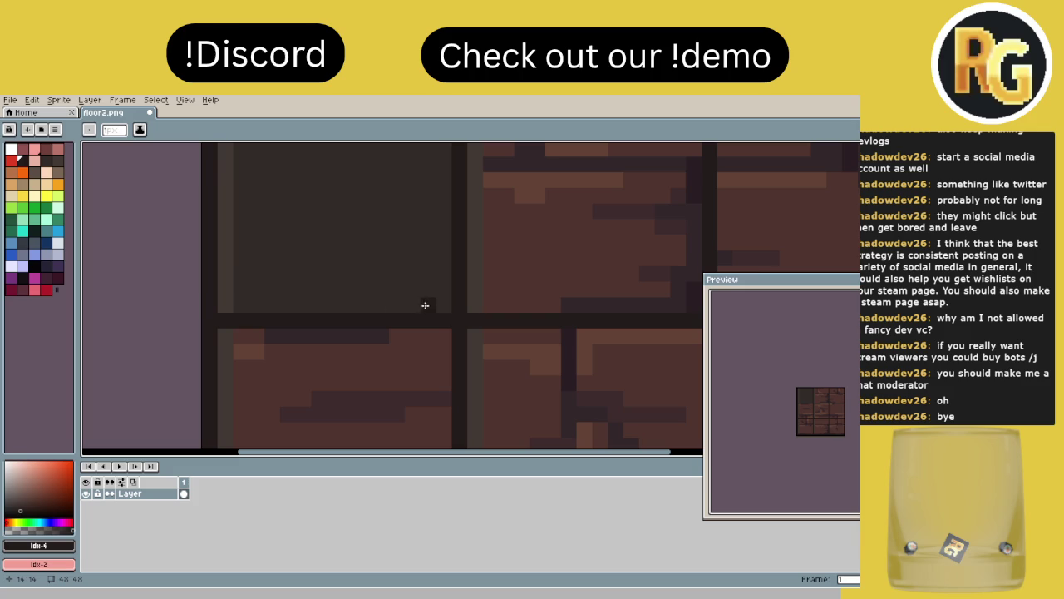
drag(441, 305, 319, 288)
scroll(391, 293, down, 3)
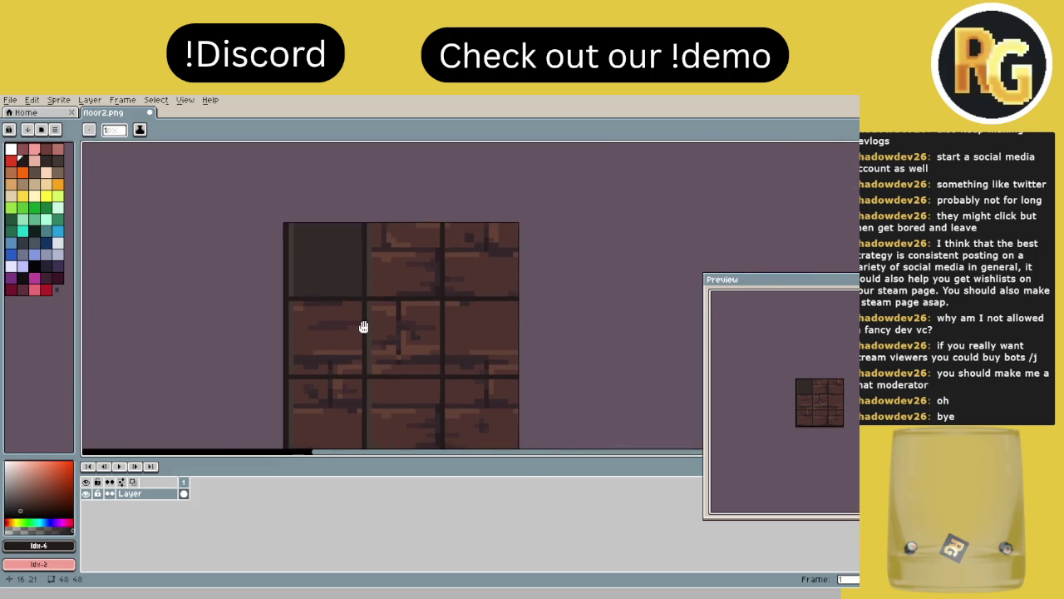
drag(350, 332, 297, 320)
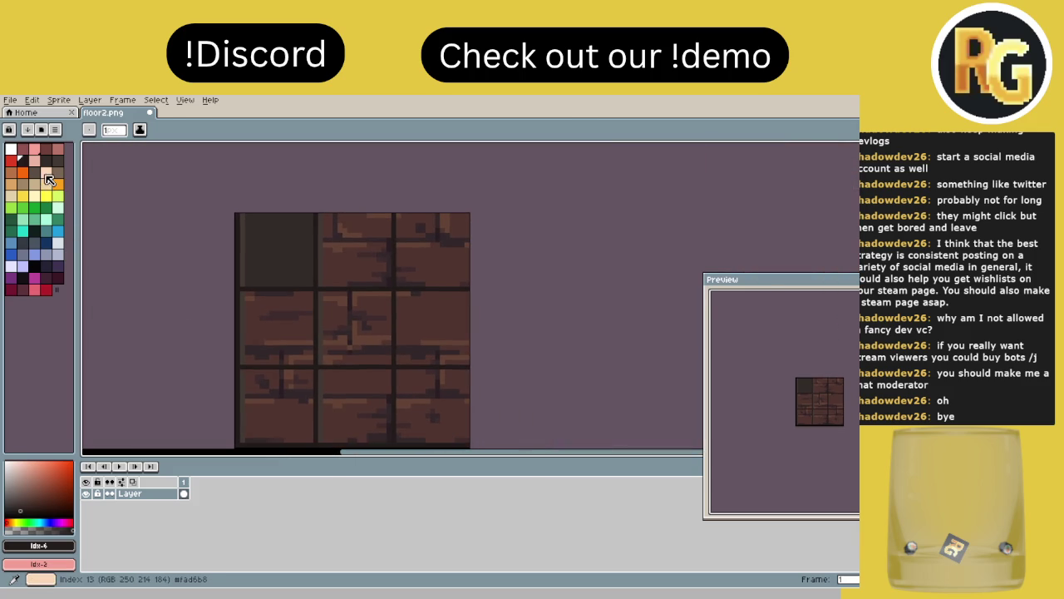
click(57, 160)
- Draw a light vertical highlight line at x=33 down the right-column tiles
scroll(295, 264, up, 3)
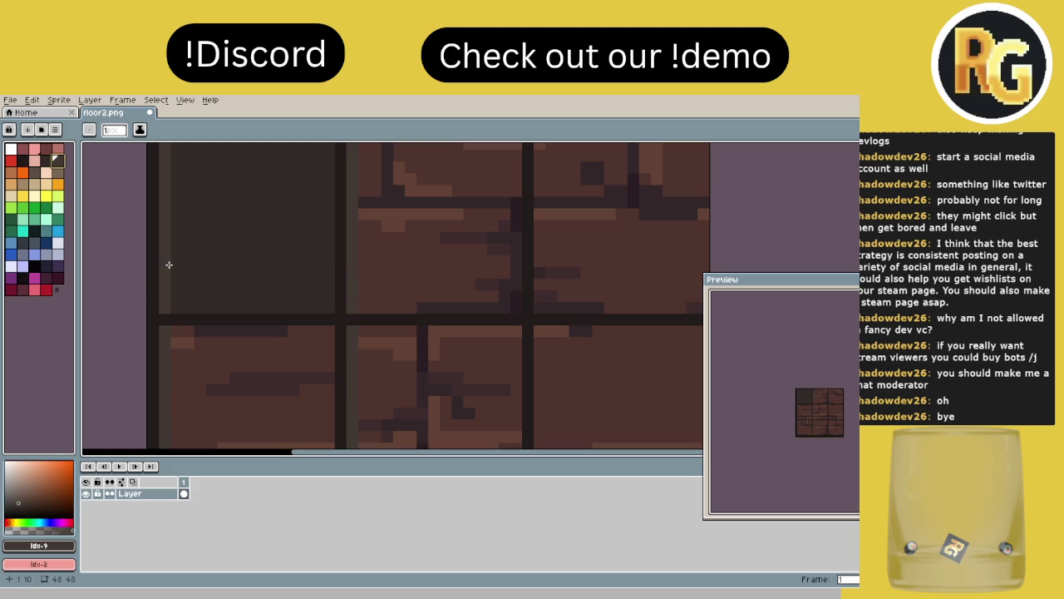
drag(419, 285, 291, 305)
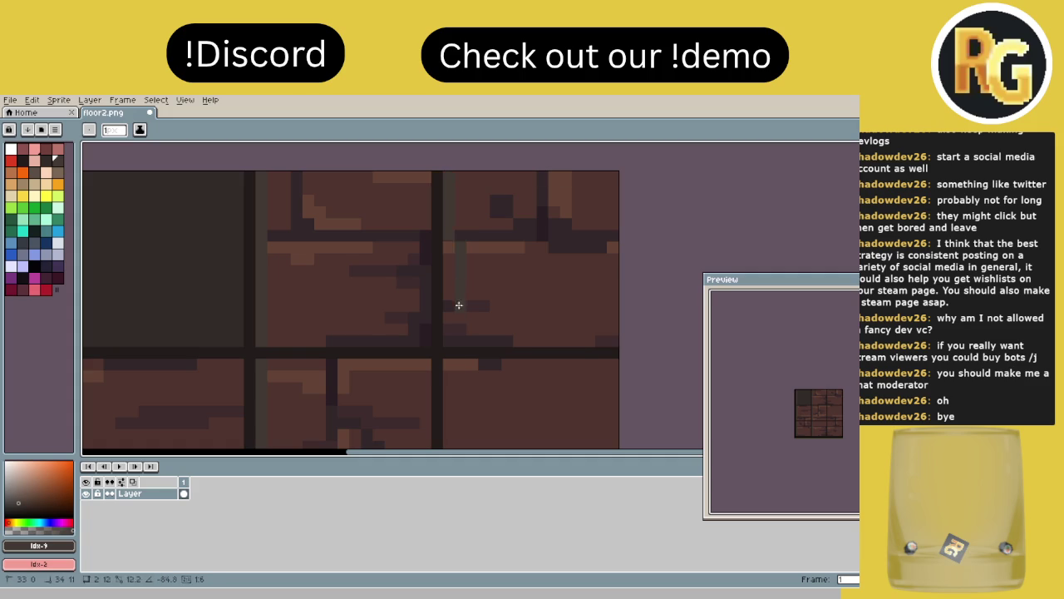
drag(437, 306, 440, 189)
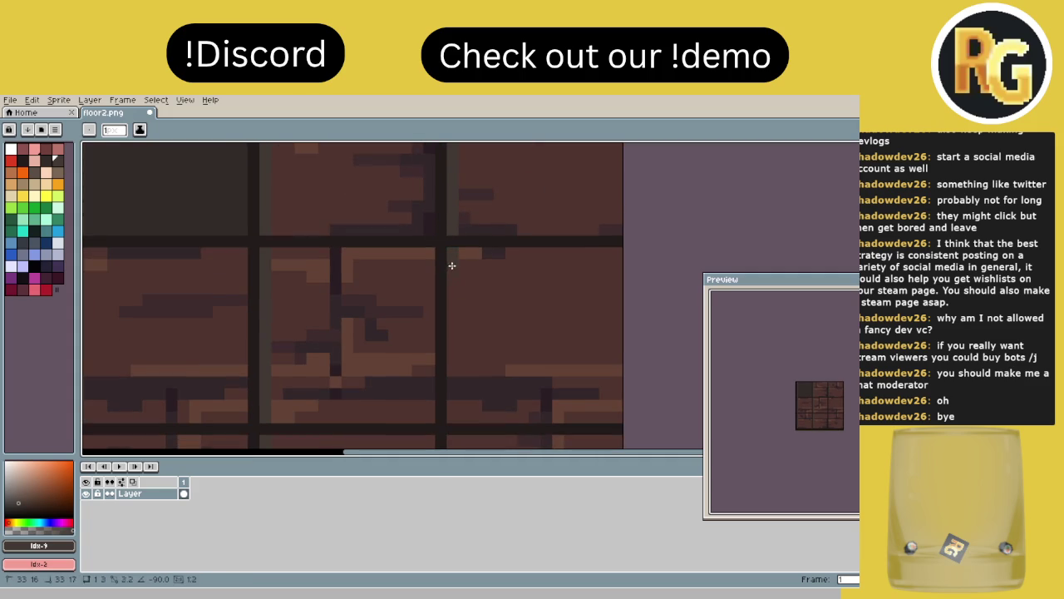
scroll(450, 415, down, 1)
drag(443, 233, 447, 395)
scroll(397, 309, down, 3)
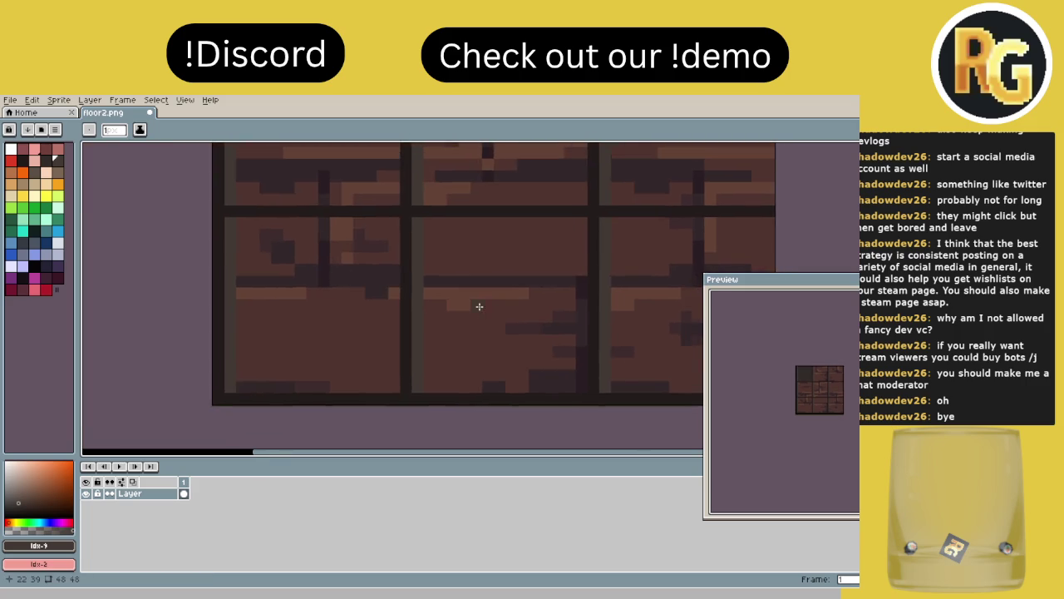
drag(421, 315, 388, 371)
key(g)
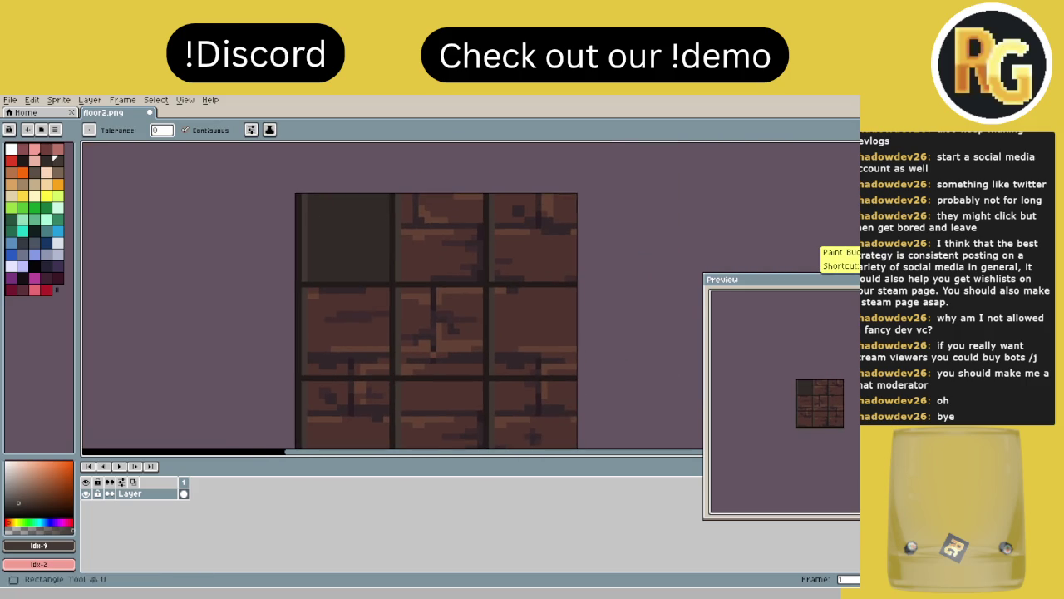
- Eyedrop the top-left tile's dark colour and bucket-fill the middle-left tile's bricks with it
key(i)
click(351, 240)
key(g)
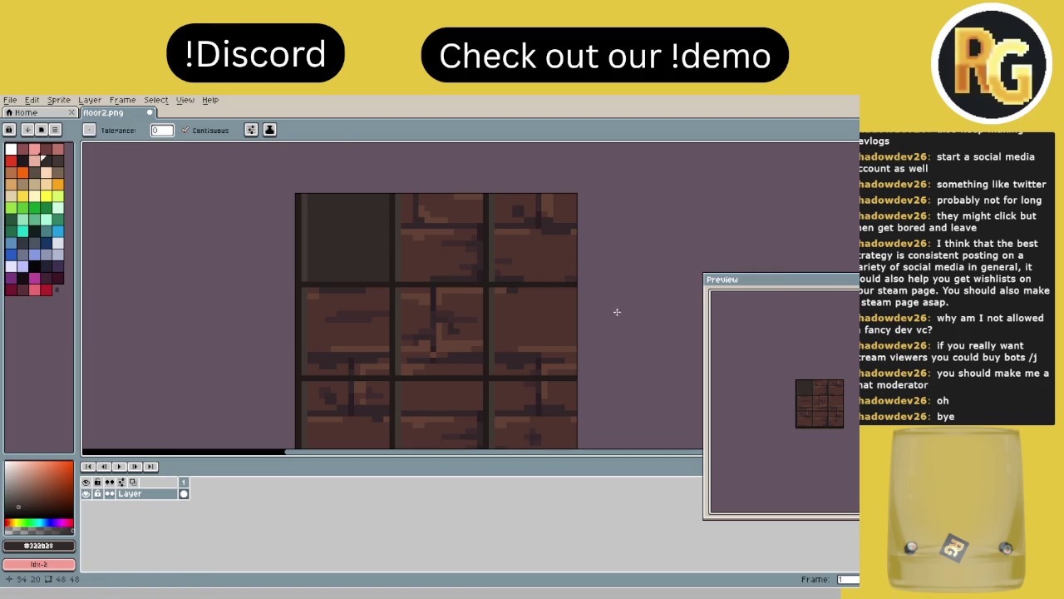
click(358, 328)
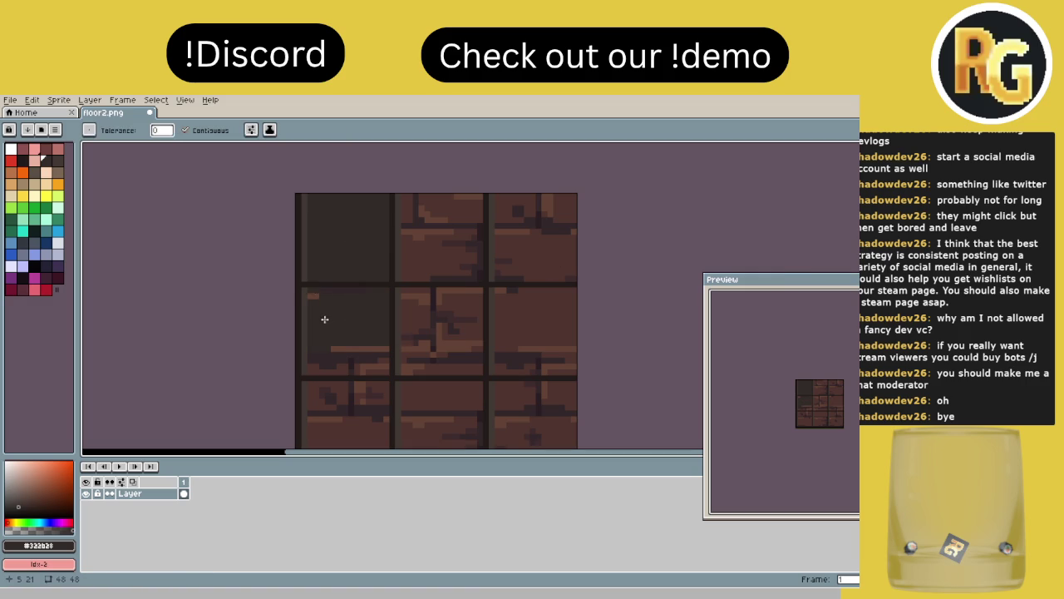
scroll(324, 319, up, 3)
scroll(357, 250, down, 2)
click(377, 327)
click(352, 355)
click(395, 352)
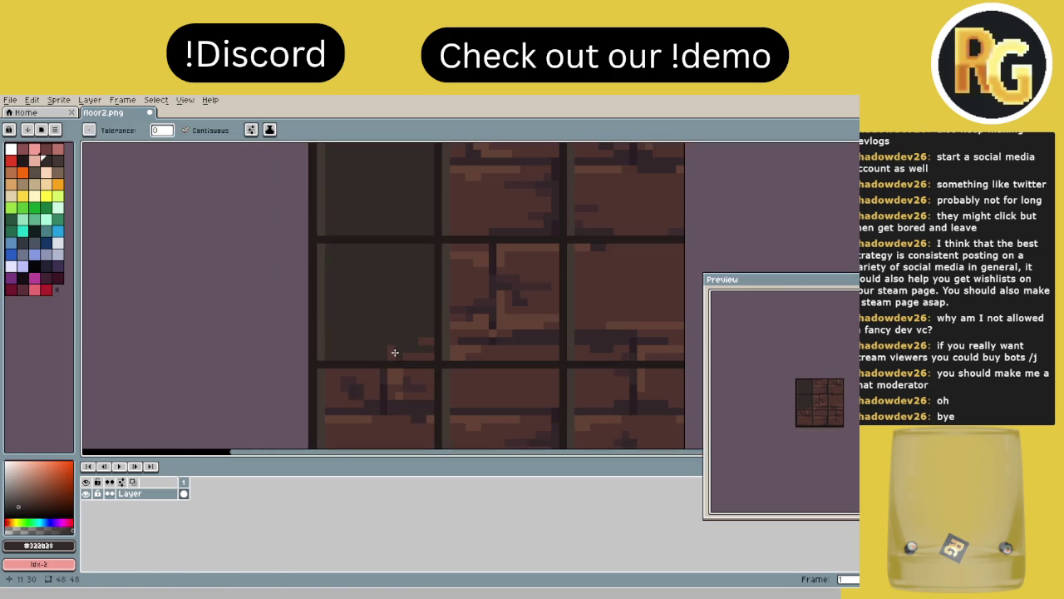
- Fill all brick patches of the lower-left tile with the dark colour
click(418, 351)
scroll(425, 339, down, 1)
click(339, 353)
click(346, 344)
click(345, 353)
click(375, 325)
click(398, 325)
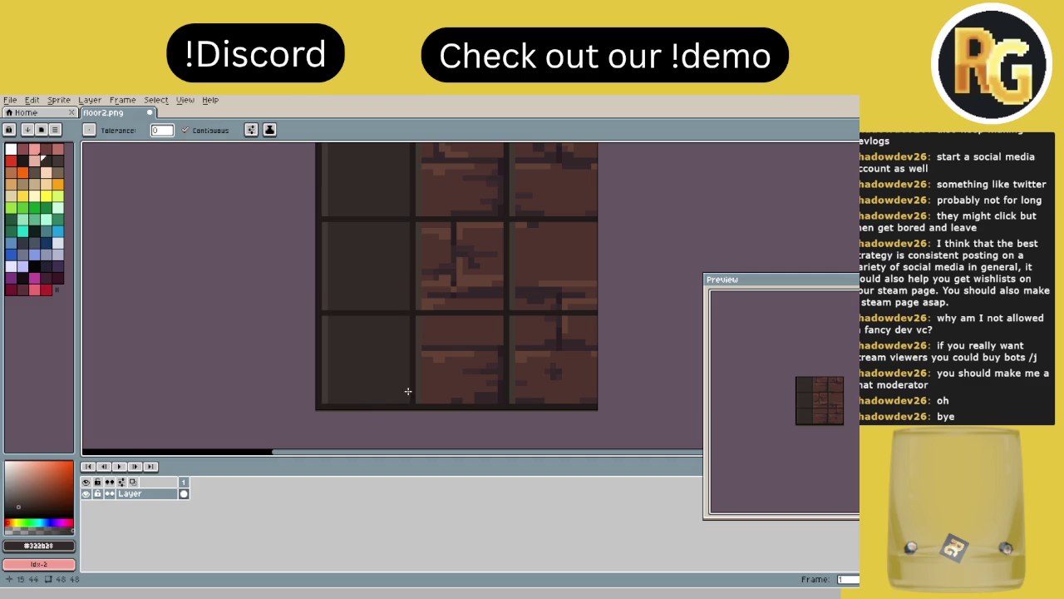
- Fill the bottom-middle and bottom-right tiles' bricks with the dark colour
click(456, 390)
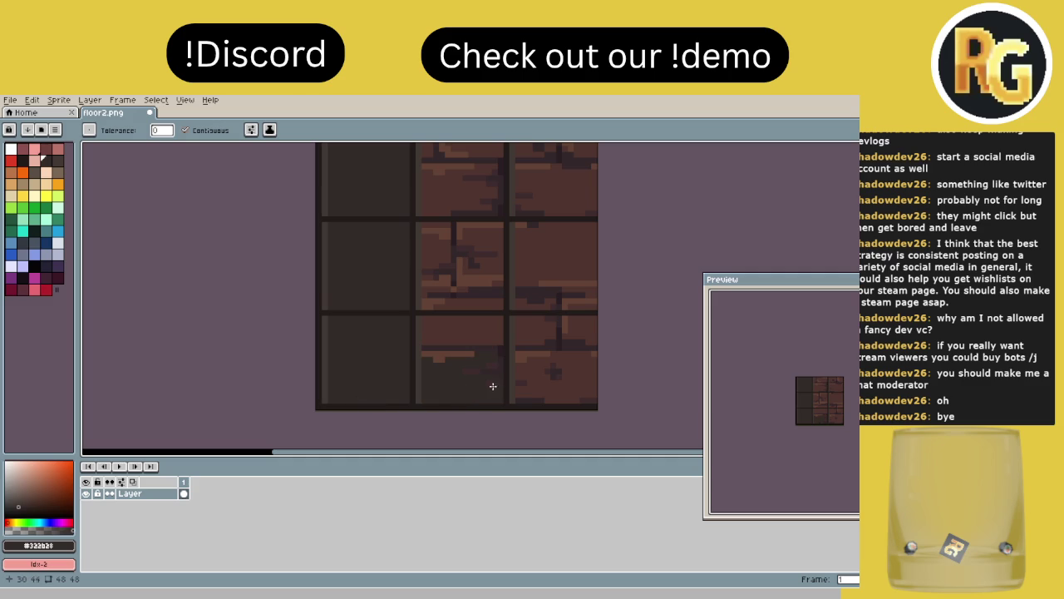
click(439, 356)
click(468, 339)
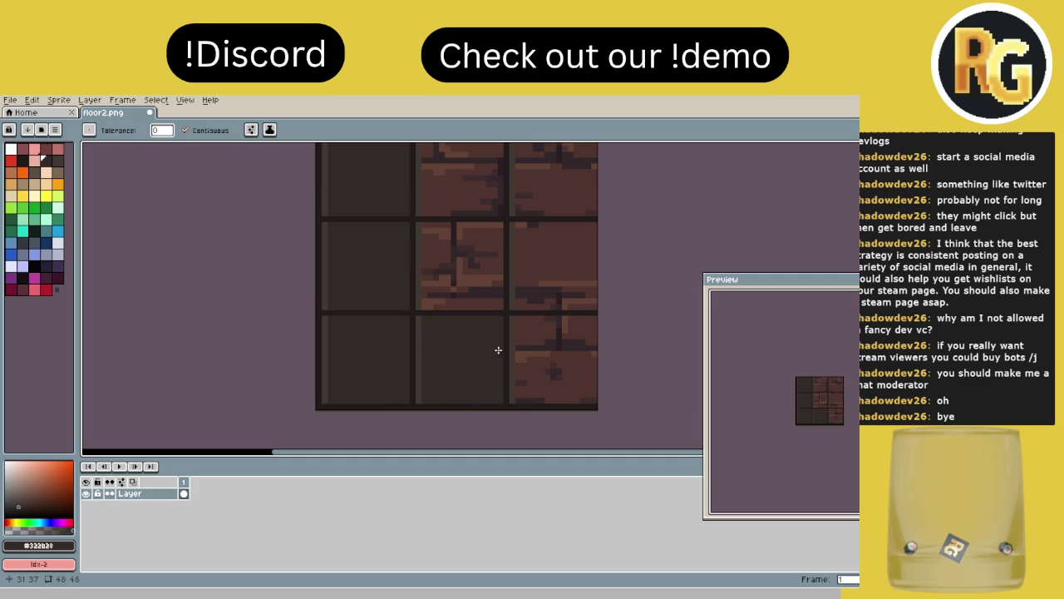
click(531, 386)
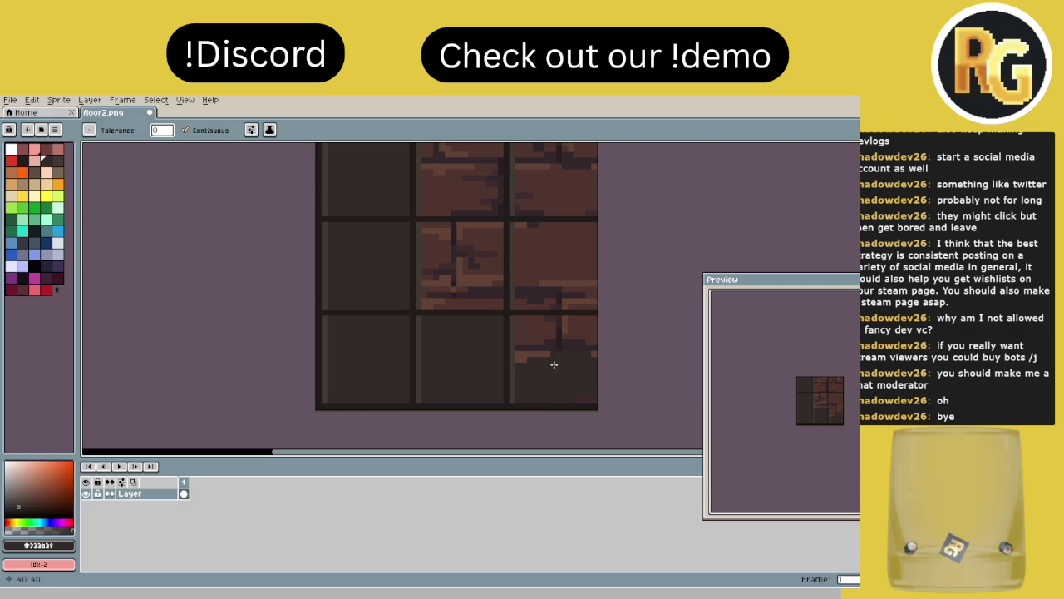
click(577, 330)
click(536, 331)
click(532, 357)
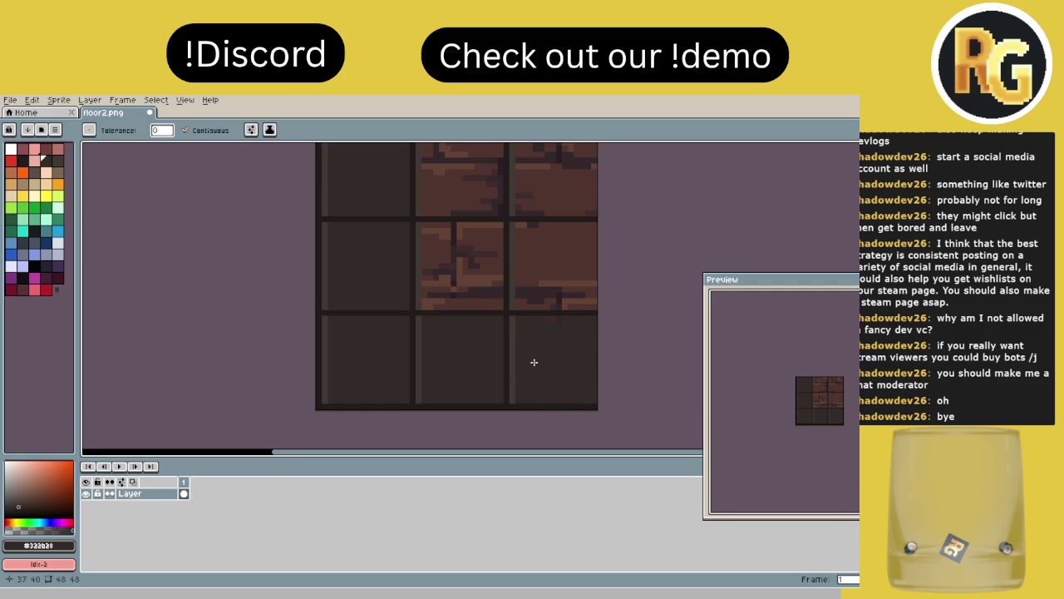
drag(567, 354, 542, 411)
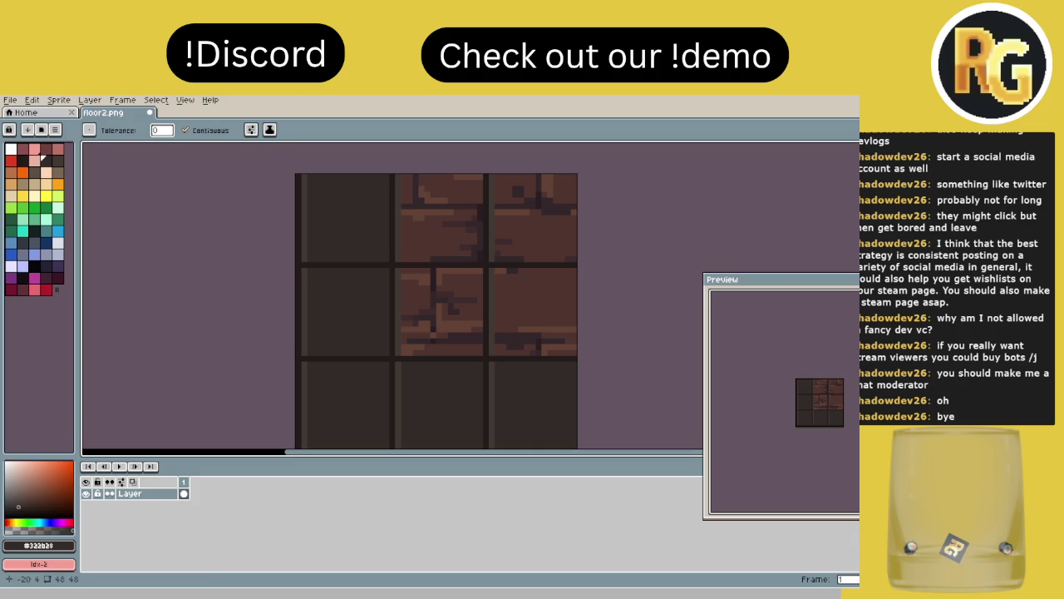
- Bucket-fill every brick and stray pixel in the centre tile dark
click(457, 320)
click(421, 350)
click(408, 330)
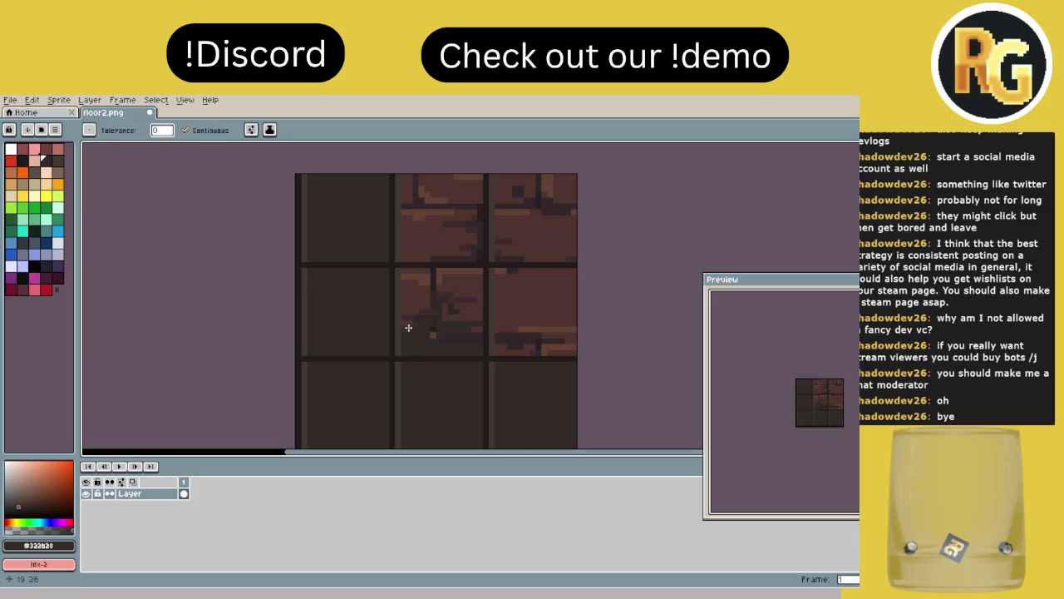
click(408, 311)
click(420, 274)
click(440, 279)
click(452, 290)
click(432, 321)
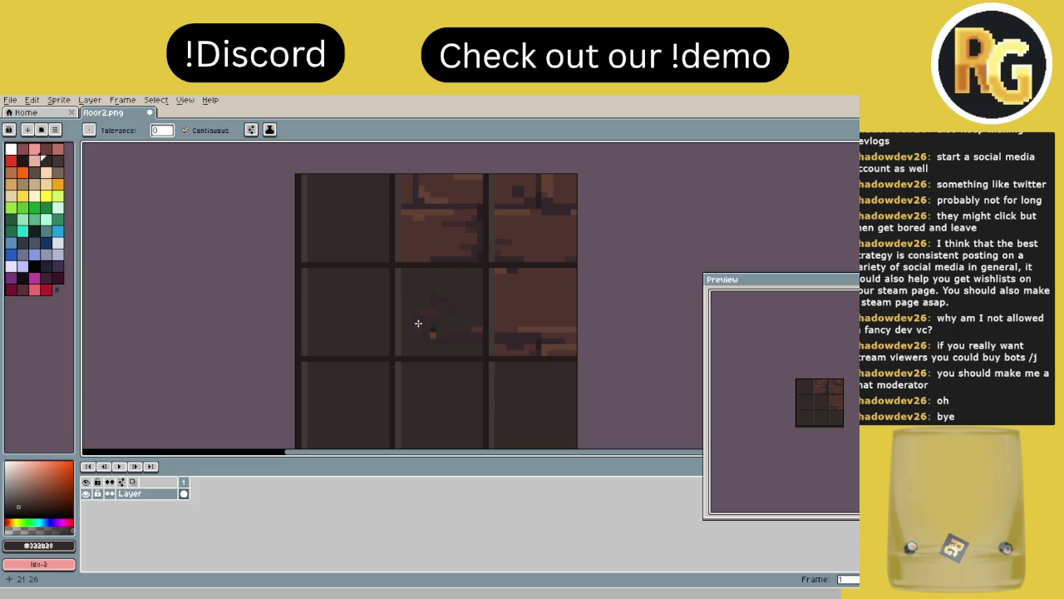
click(435, 301)
click(470, 335)
click(431, 334)
- Fill the bricks of the middle-right and top-middle tiles dark
click(524, 293)
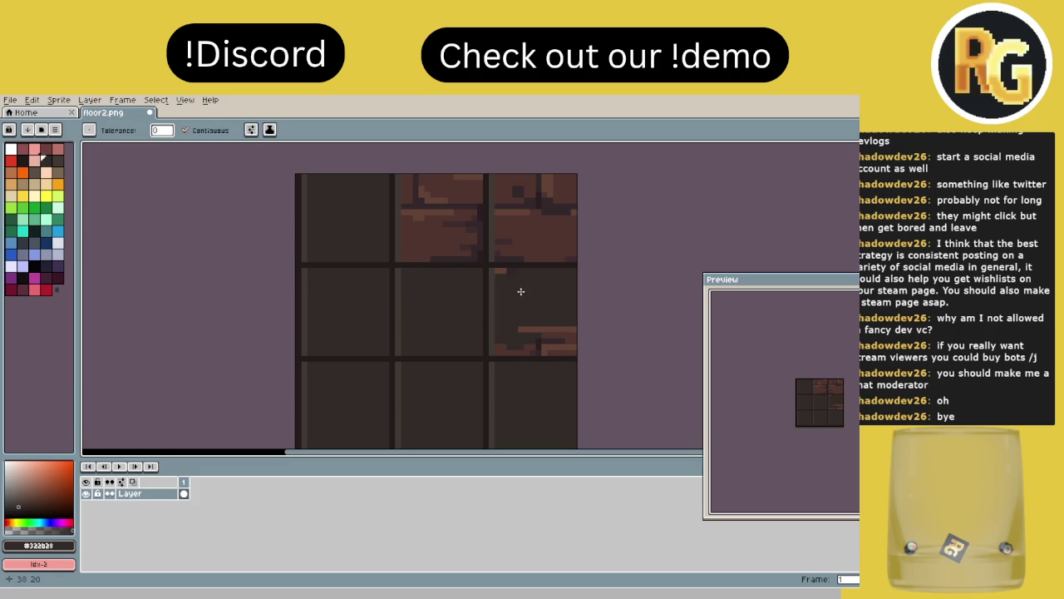
click(506, 347)
click(552, 351)
click(557, 338)
scroll(392, 286, up, 2)
click(407, 262)
click(395, 238)
click(420, 242)
click(437, 235)
click(444, 230)
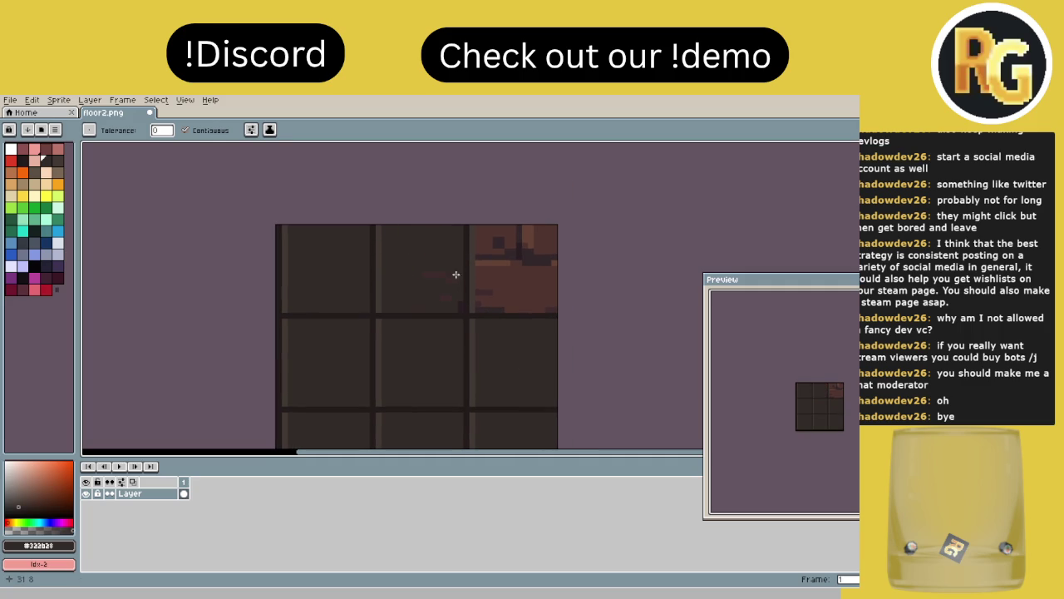
- Fill all remaining bricks and brown pixels in the top-right tile dark
click(480, 297)
click(485, 304)
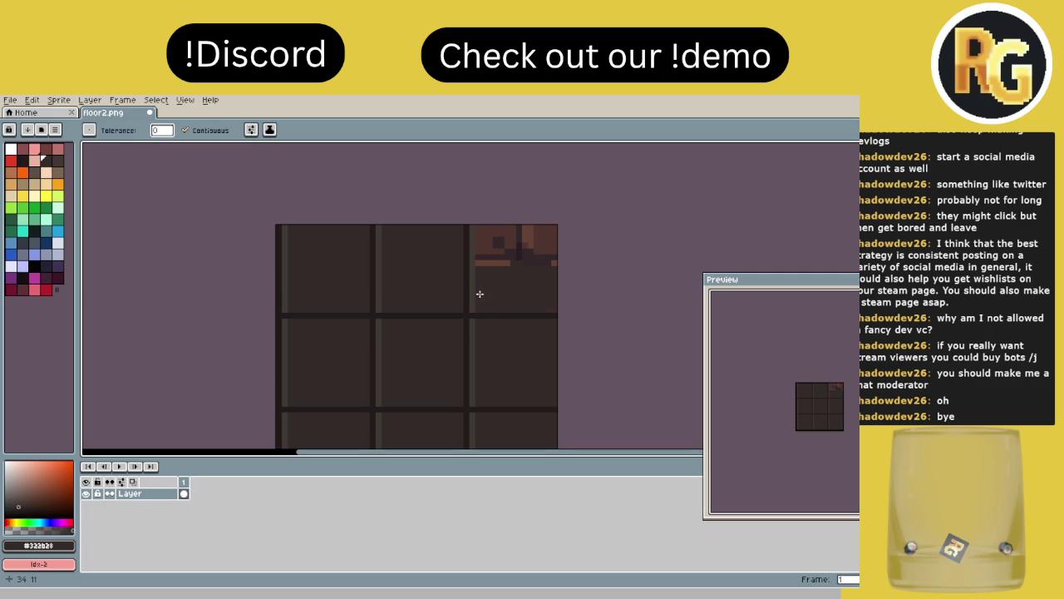
click(491, 240)
click(499, 263)
click(526, 245)
click(549, 239)
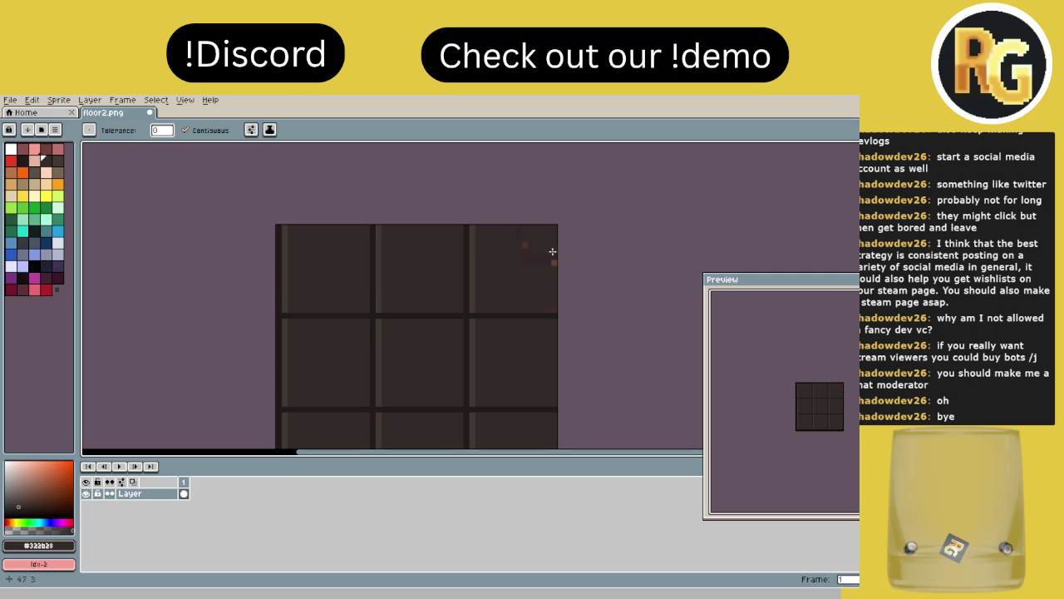
click(554, 263)
scroll(545, 250, down, 2)
scroll(454, 225, down, 2)
scroll(454, 226, up, 2)
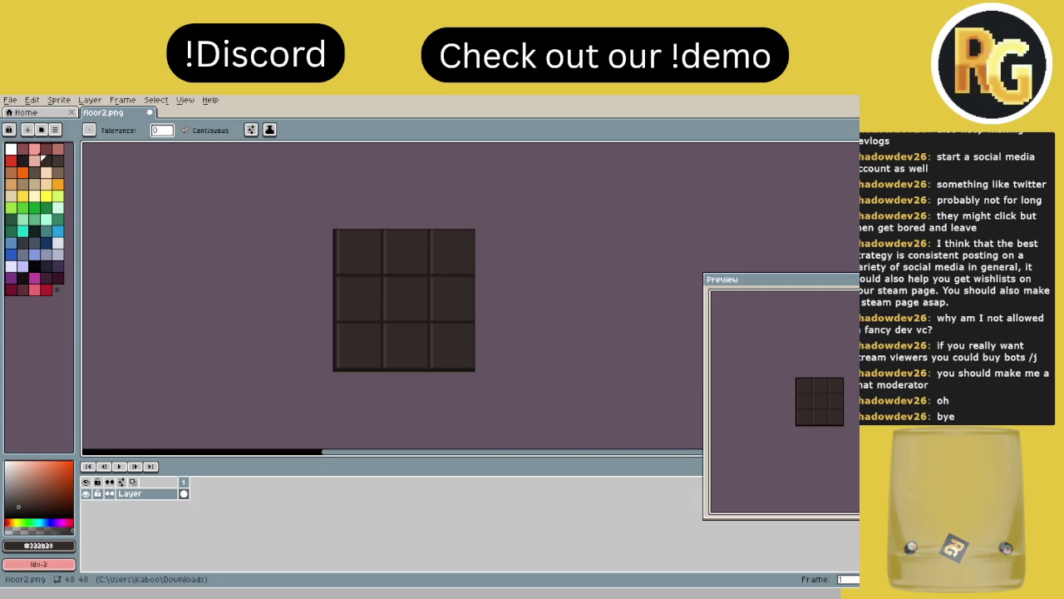
click(22, 160)
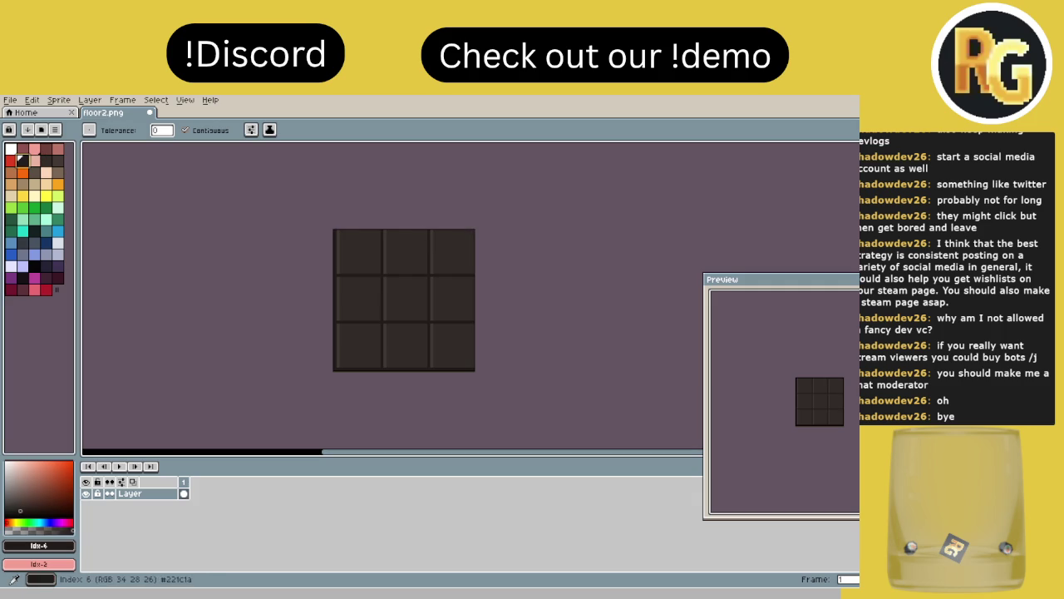
key(b)
scroll(387, 240, up, 1)
scroll(311, 302, up, 2)
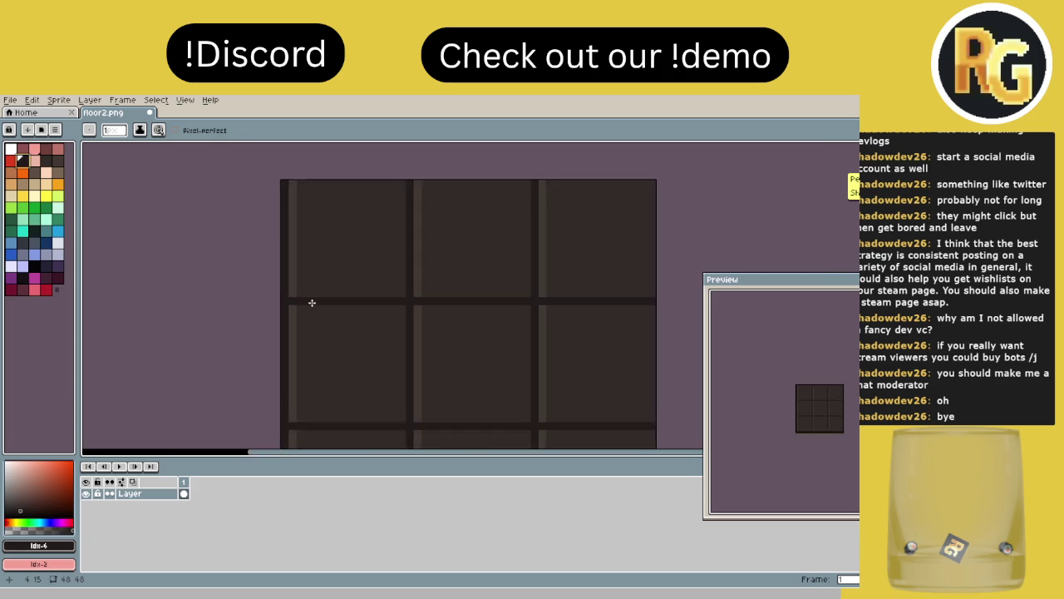
click(283, 287)
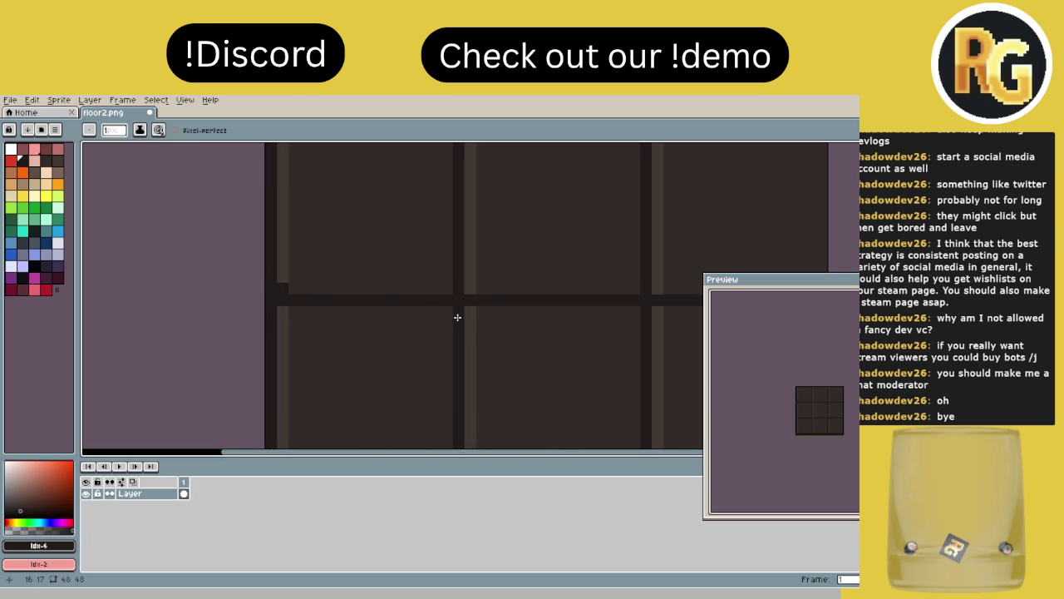
drag(451, 314, 400, 256)
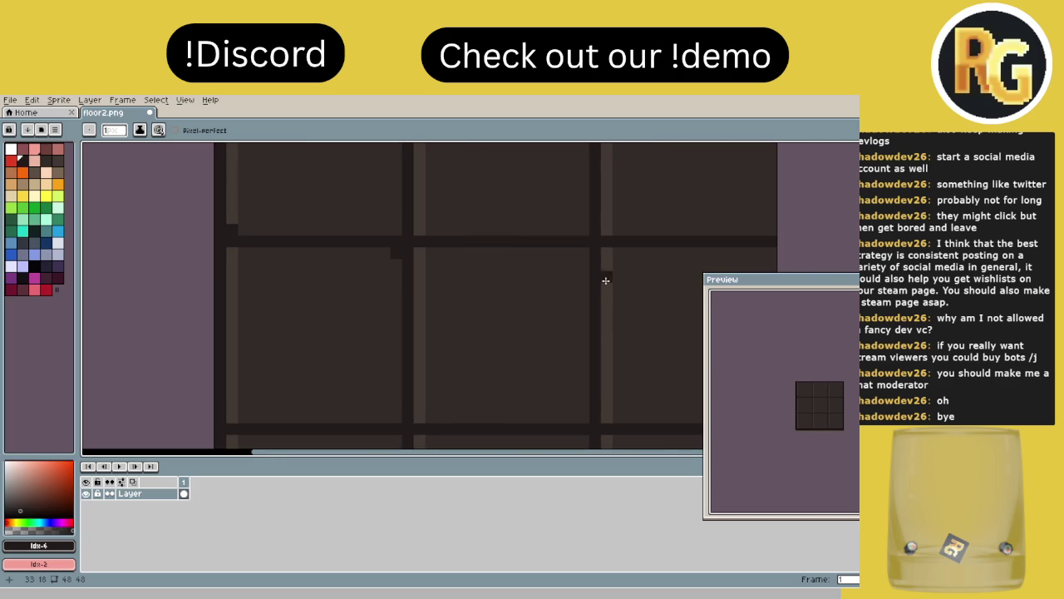
drag(579, 343, 566, 227)
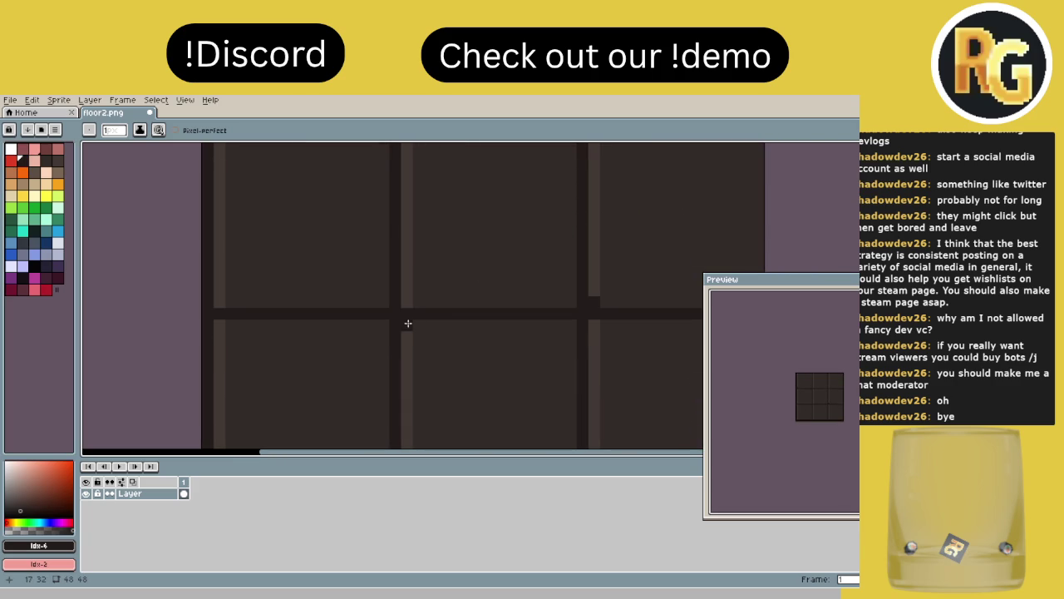
scroll(475, 357, down, 3)
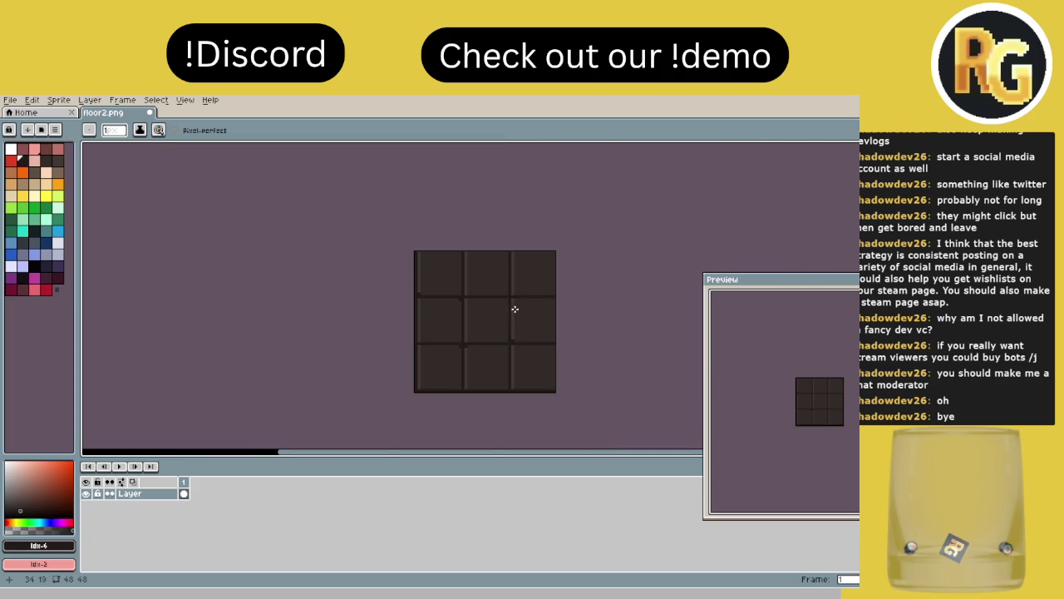
scroll(541, 288, up, 1)
scroll(485, 313, up, 1)
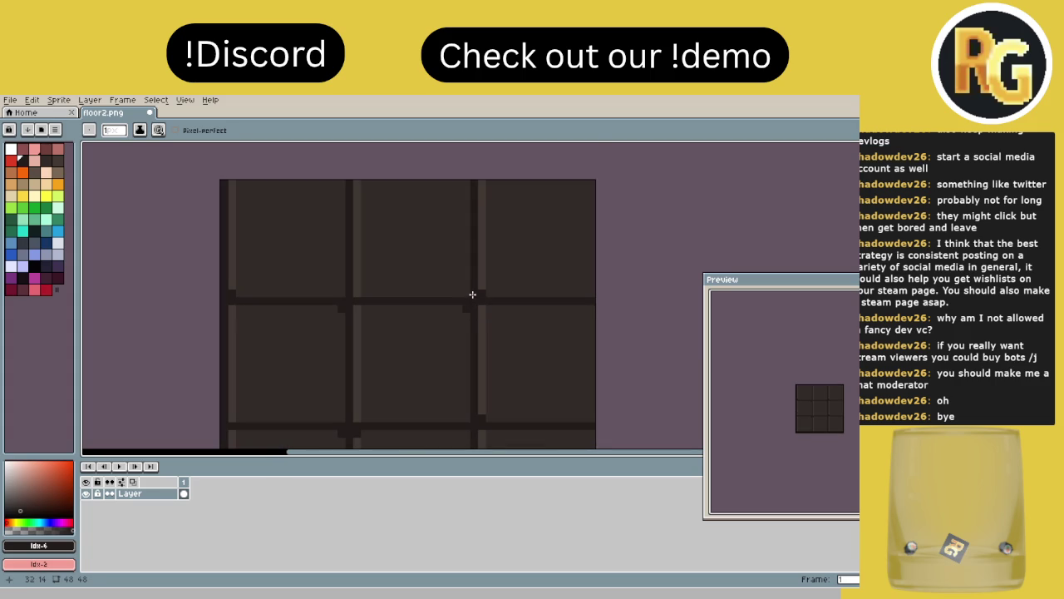
scroll(478, 308, down, 1)
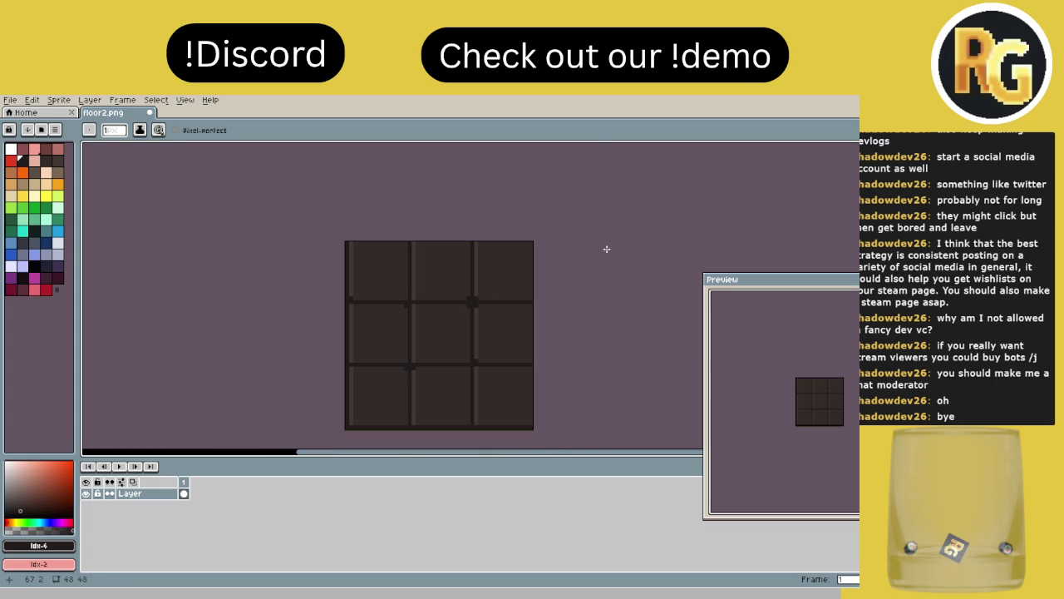
scroll(515, 280, down, 1)
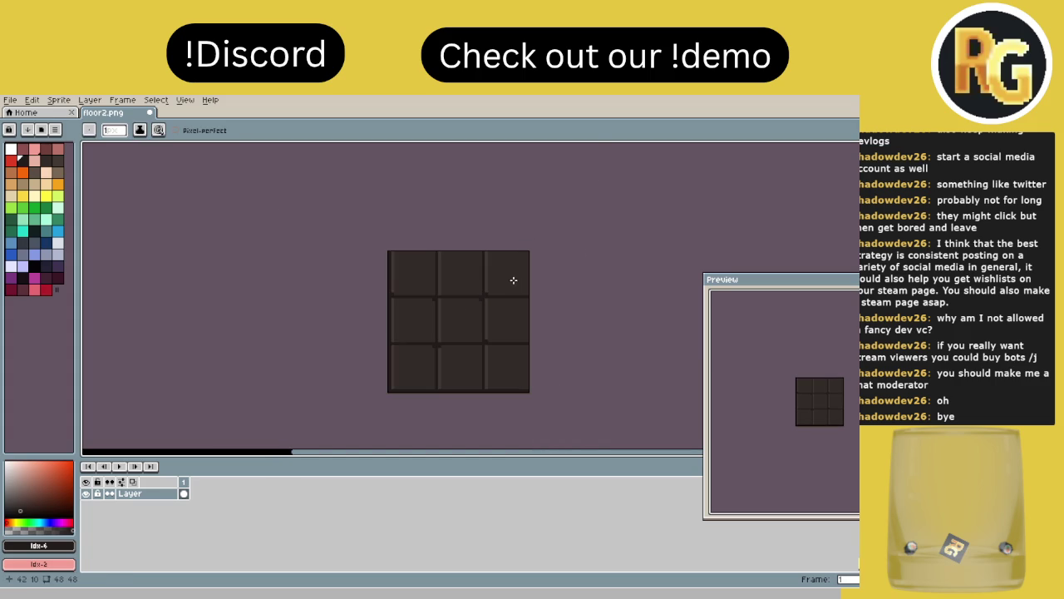
scroll(487, 276, up, 1)
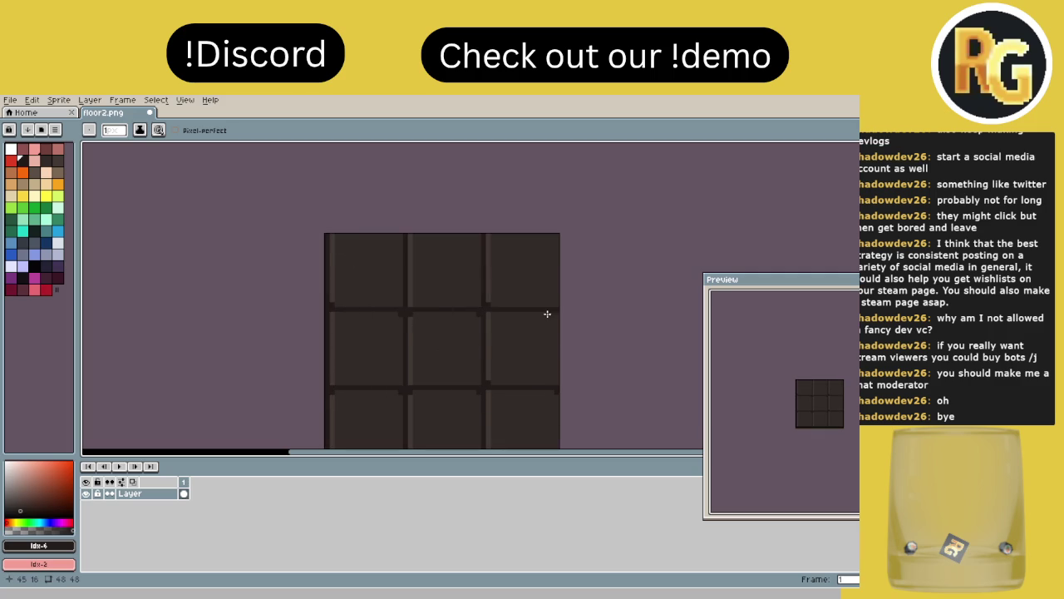
scroll(607, 266, down, 1)
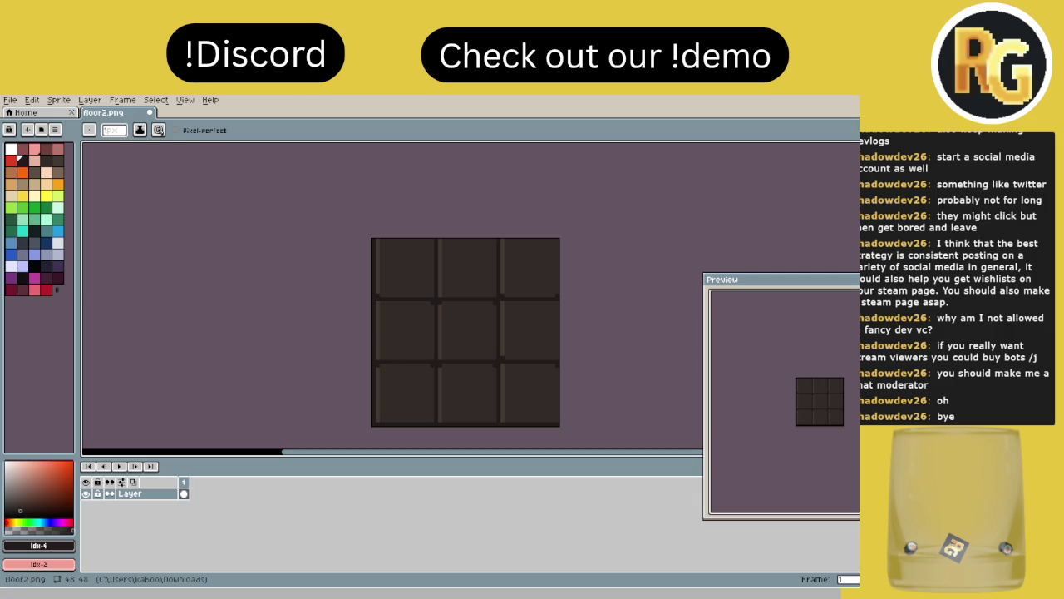
scroll(562, 309, down, 1)
scroll(562, 309, up, 1)
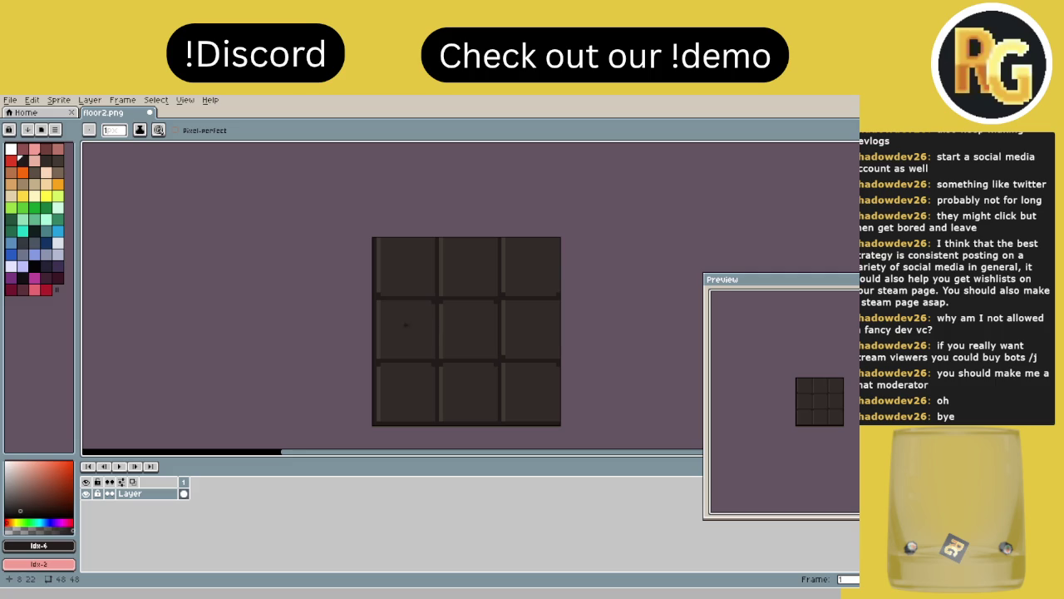
scroll(496, 323, down, 2)
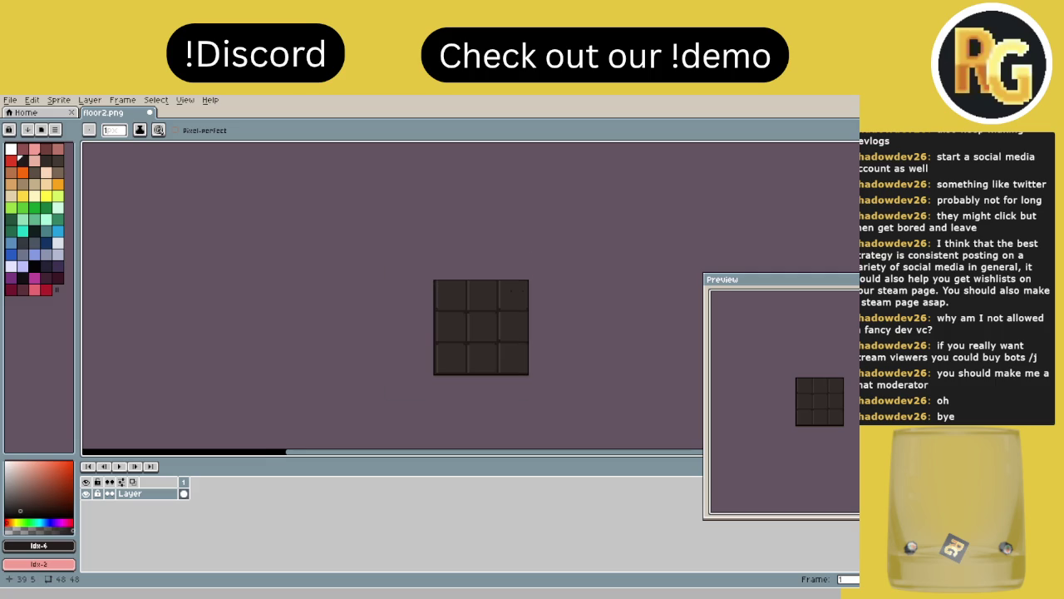
scroll(434, 280, down, 1)
scroll(433, 280, up, 1)
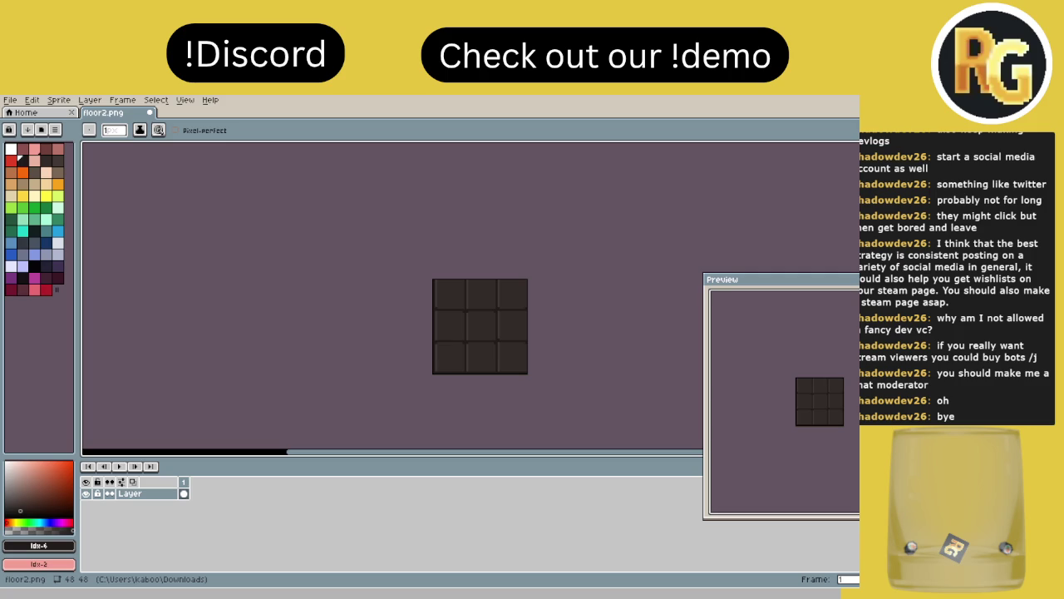
click(40, 129)
- Load the AAP-Splendor128 preset as the palette, replacing the old one
click(41, 129)
click(41, 130)
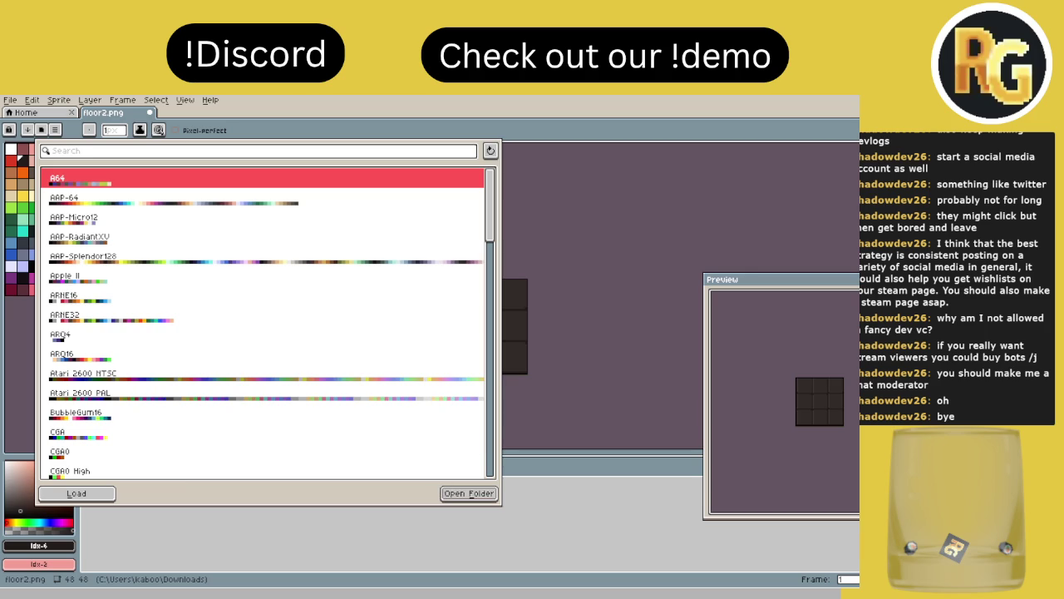
click(76, 493)
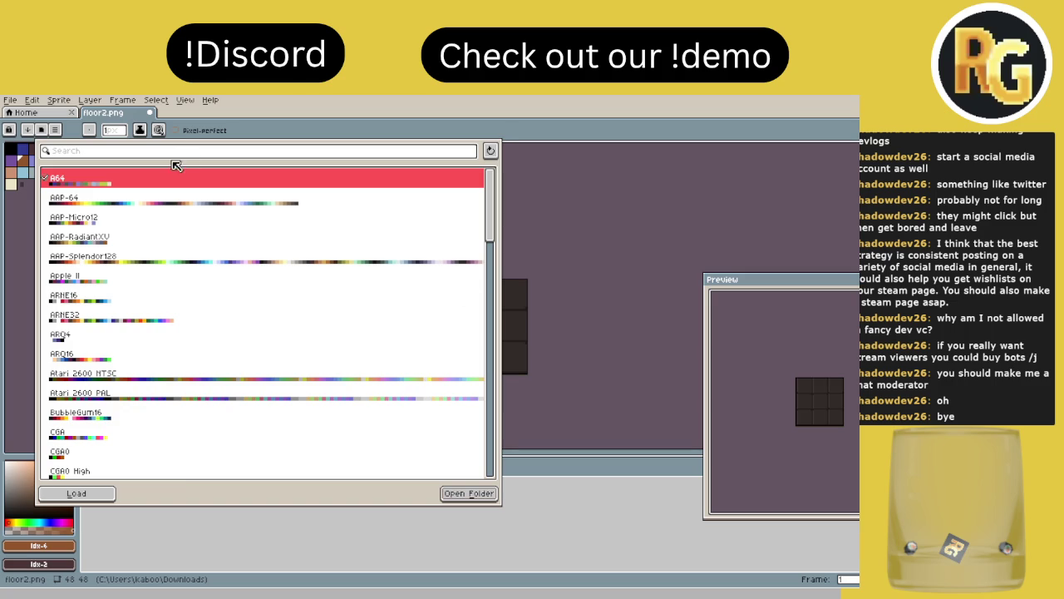
key(Escape)
click(52, 131)
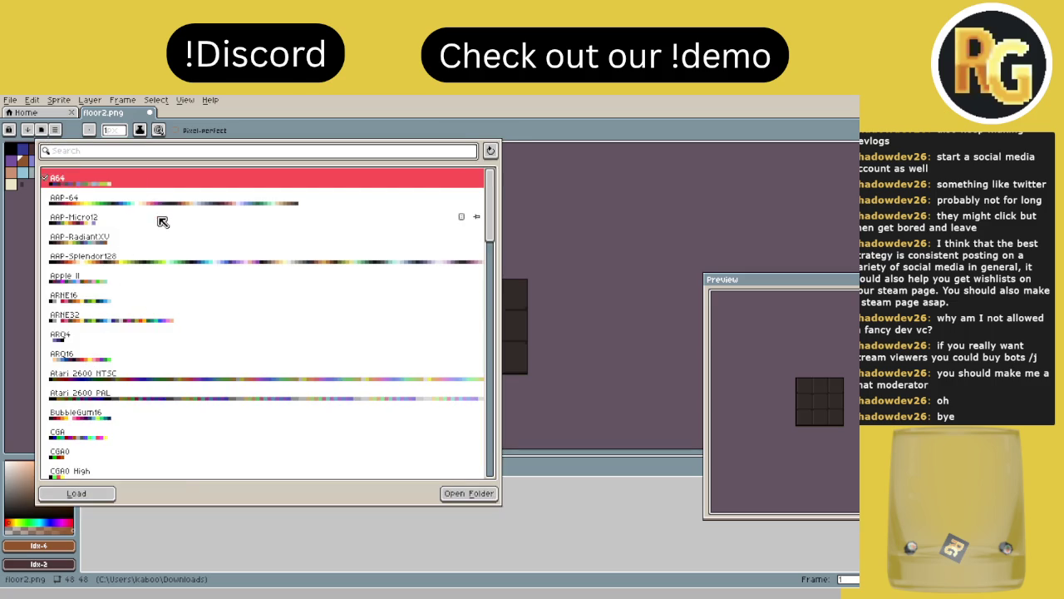
click(135, 258)
click(70, 491)
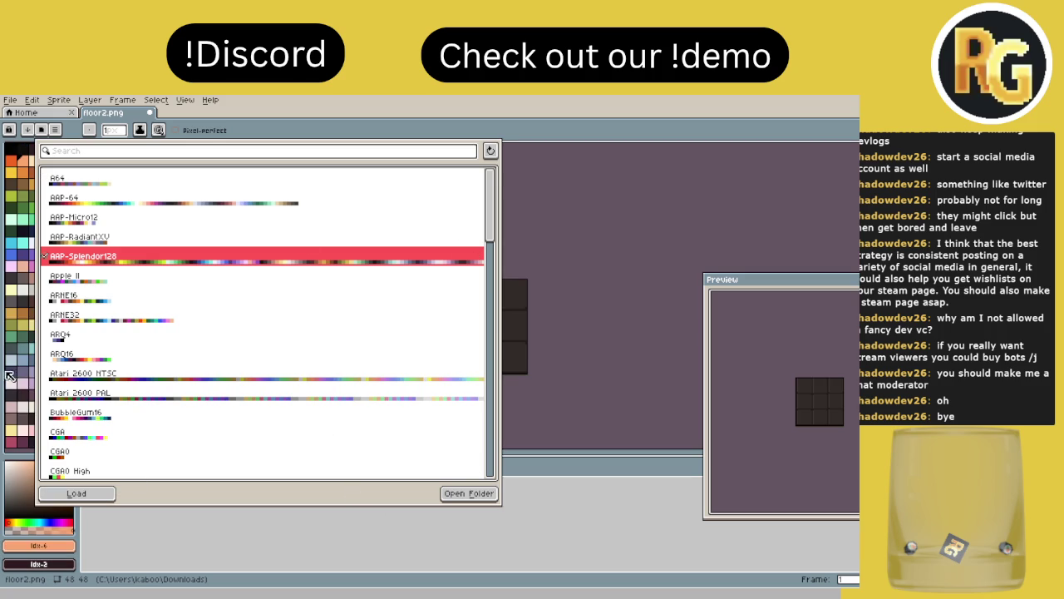
click(545, 200)
- Sort the palette colours as a Gradient by Hue
click(42, 133)
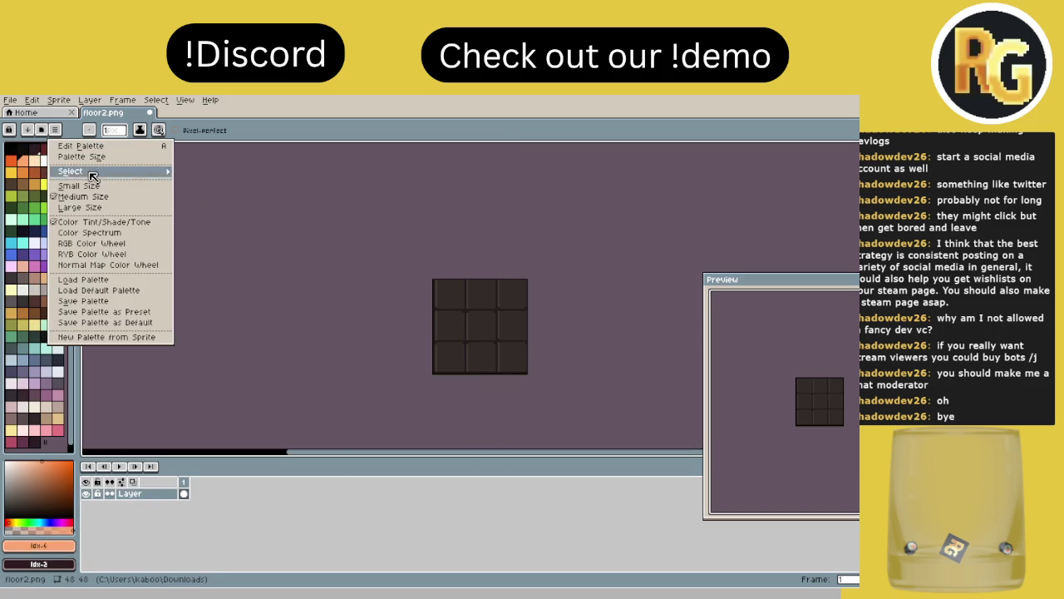
click(45, 136)
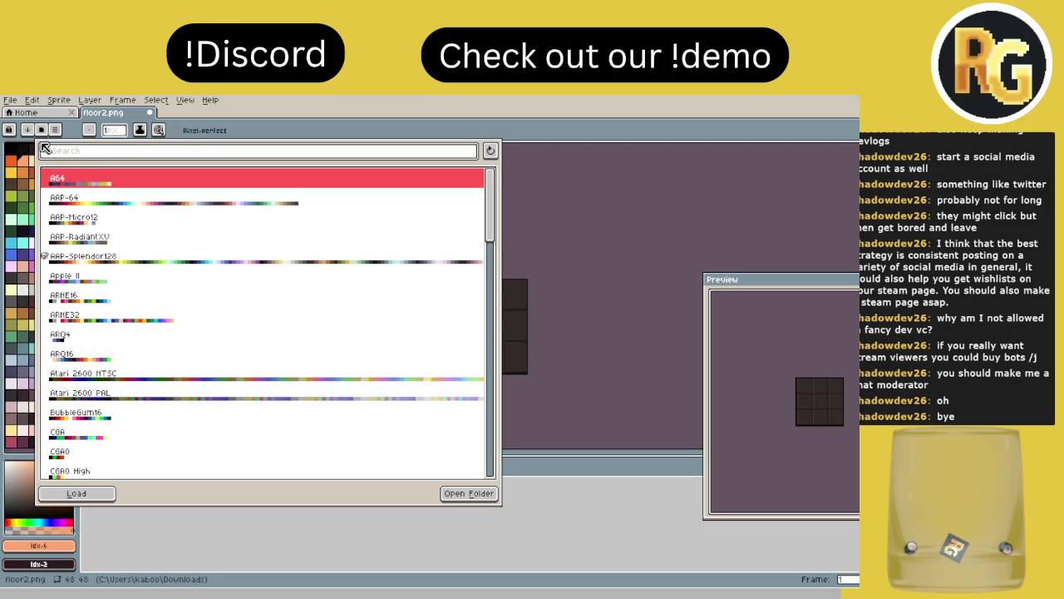
click(54, 130)
click(71, 181)
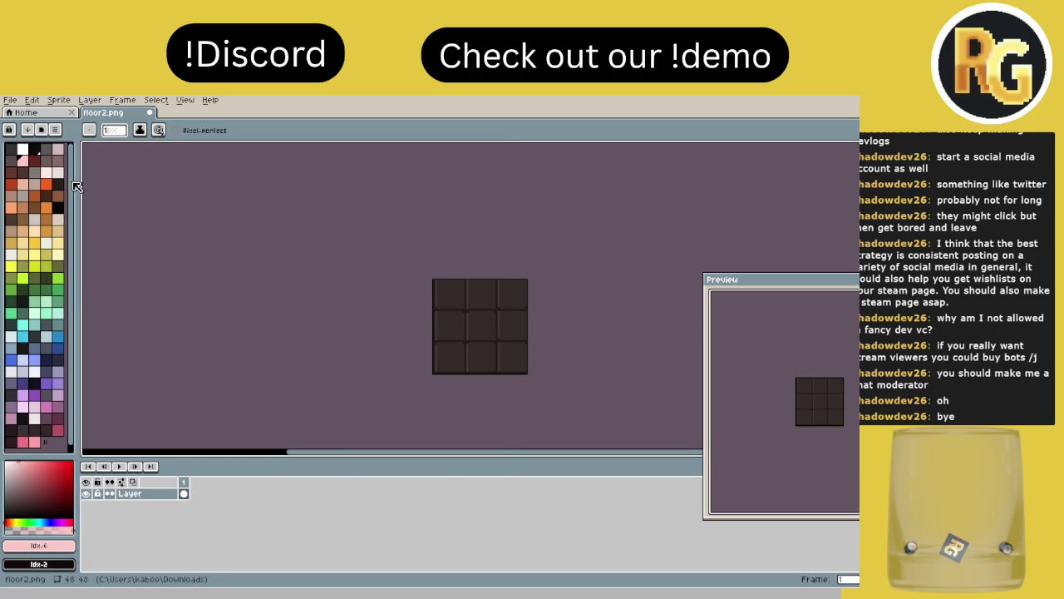
click(28, 130)
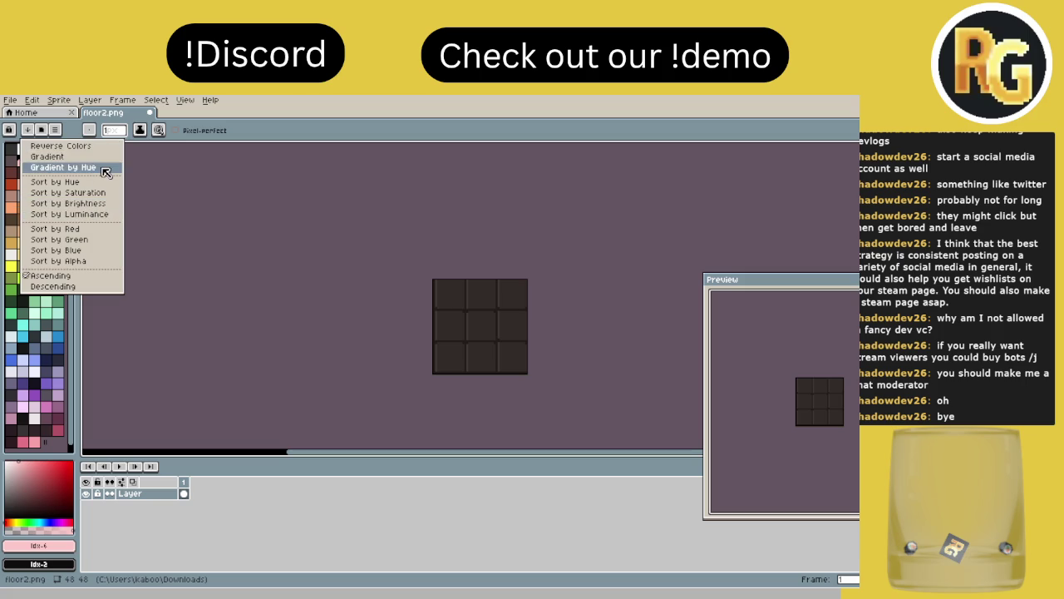
click(92, 168)
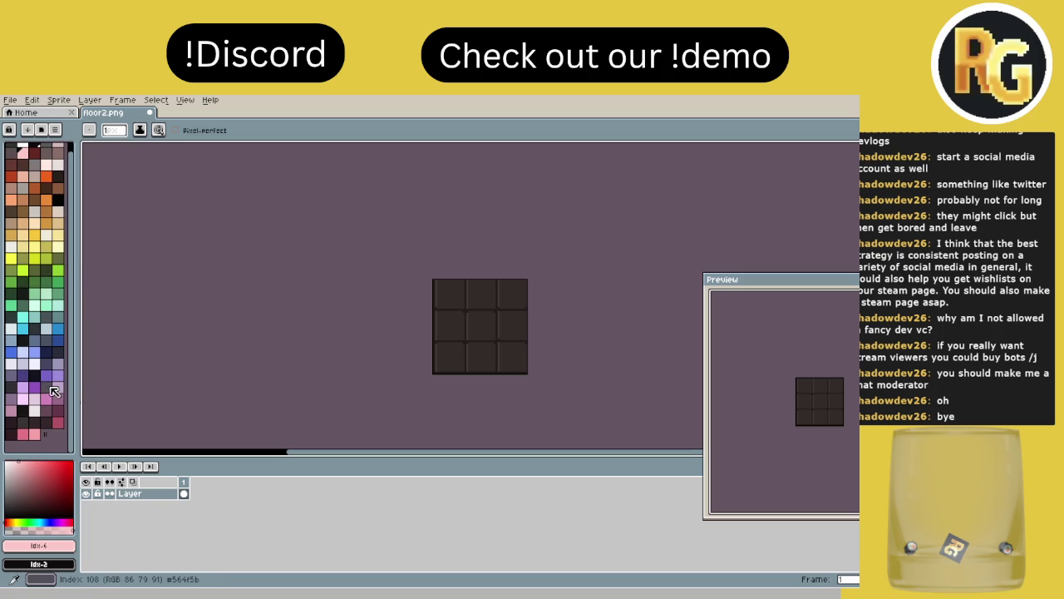
- Paint a dark pixel on the tile using a dark palette colour
scroll(277, 376, up, 3)
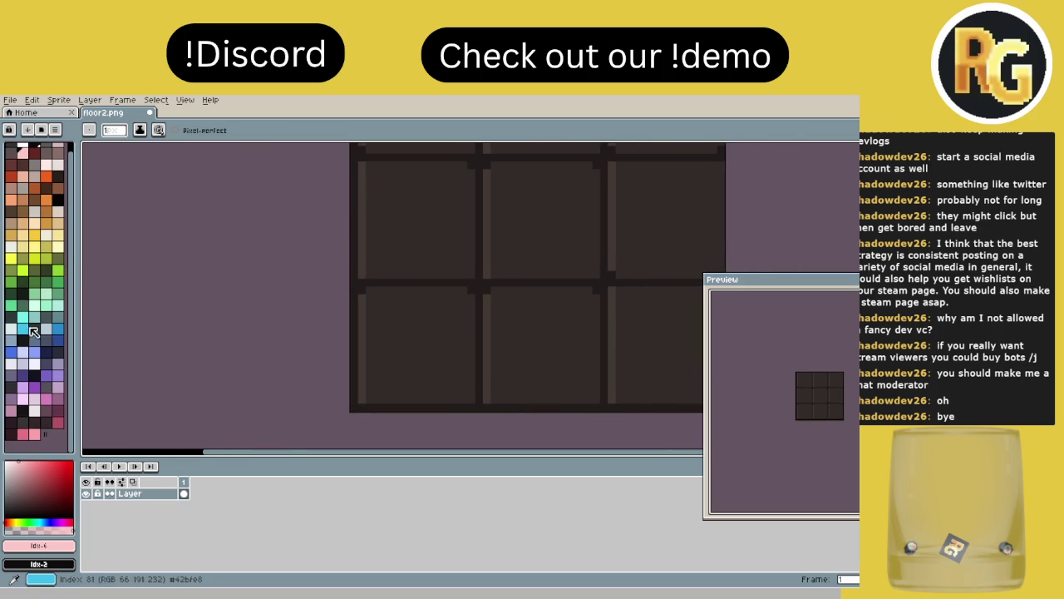
click(59, 176)
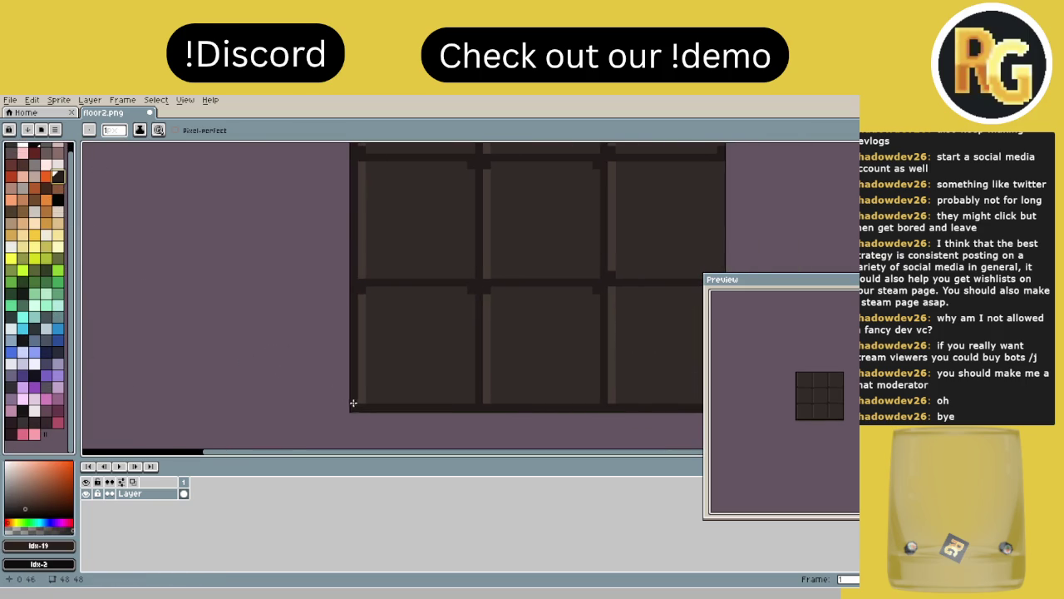
scroll(350, 385, up, 2)
click(382, 376)
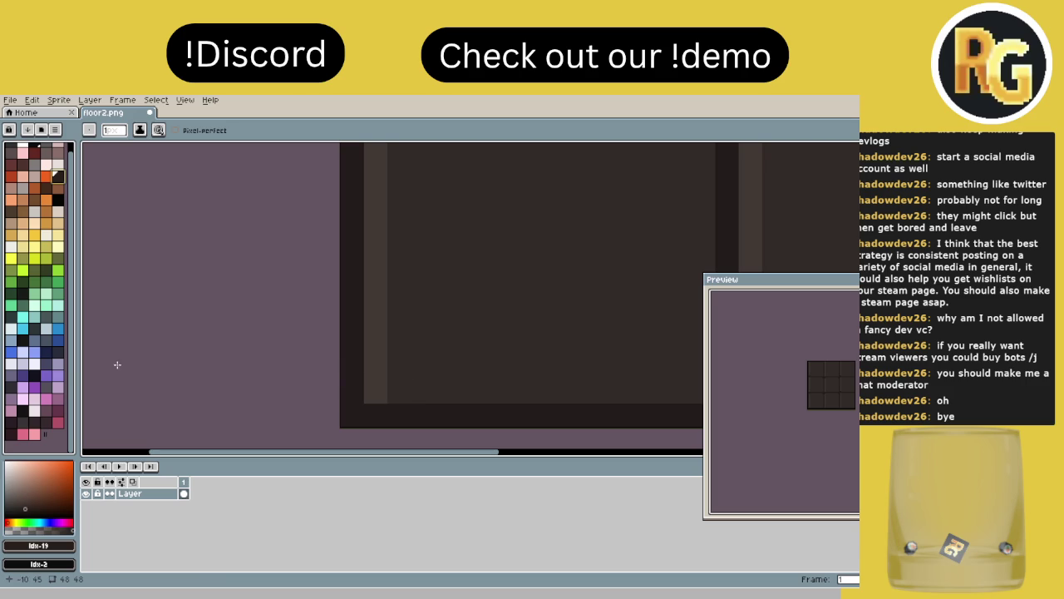
click(22, 410)
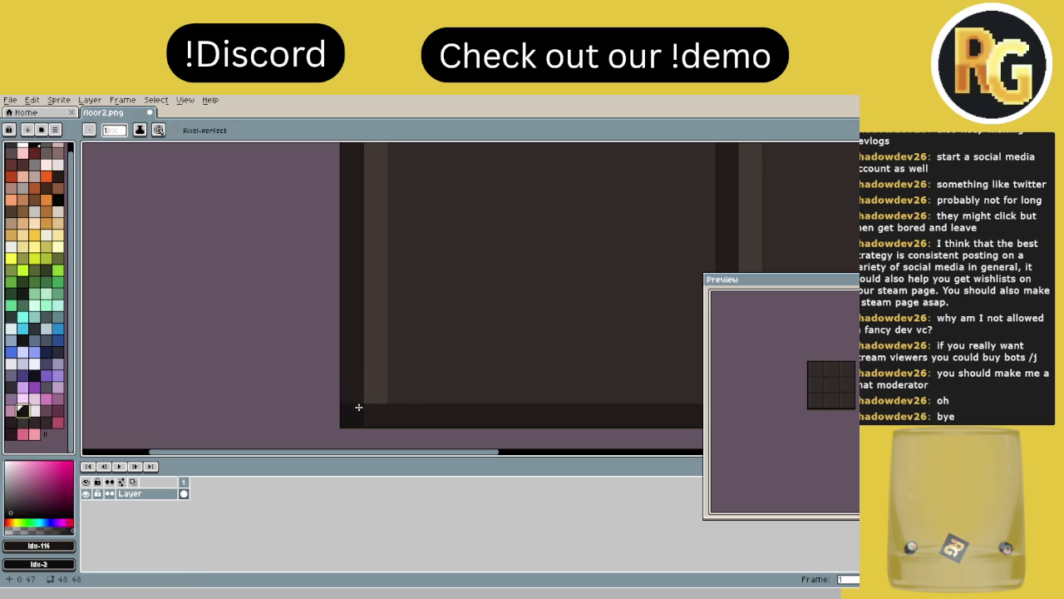
key(g)
- Draw a dark row across the tile, undo it, and place a single dark pixel instead
scroll(375, 220, down, 5)
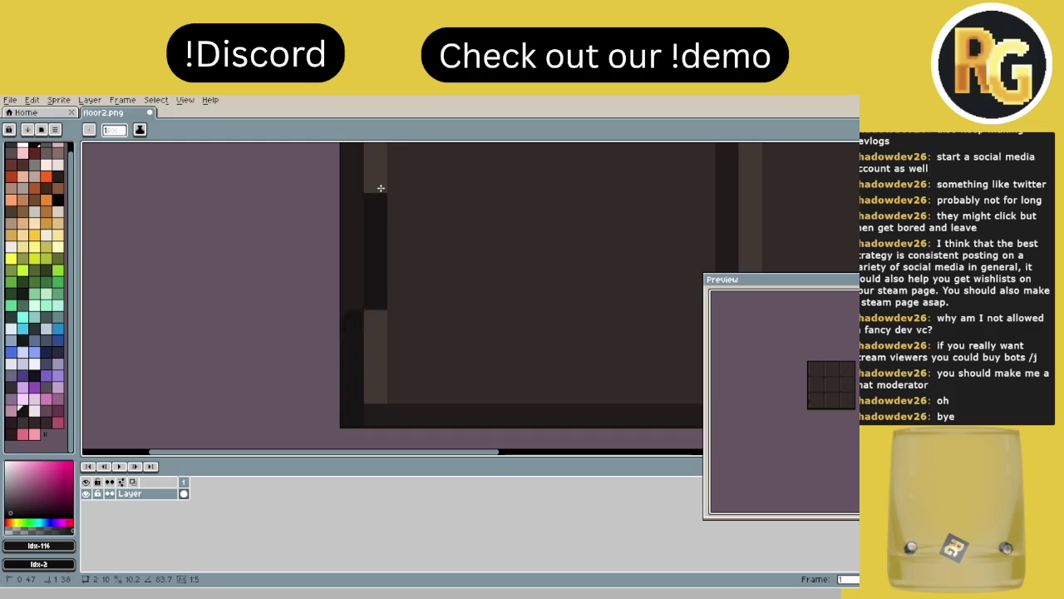
scroll(405, 143, down, 2)
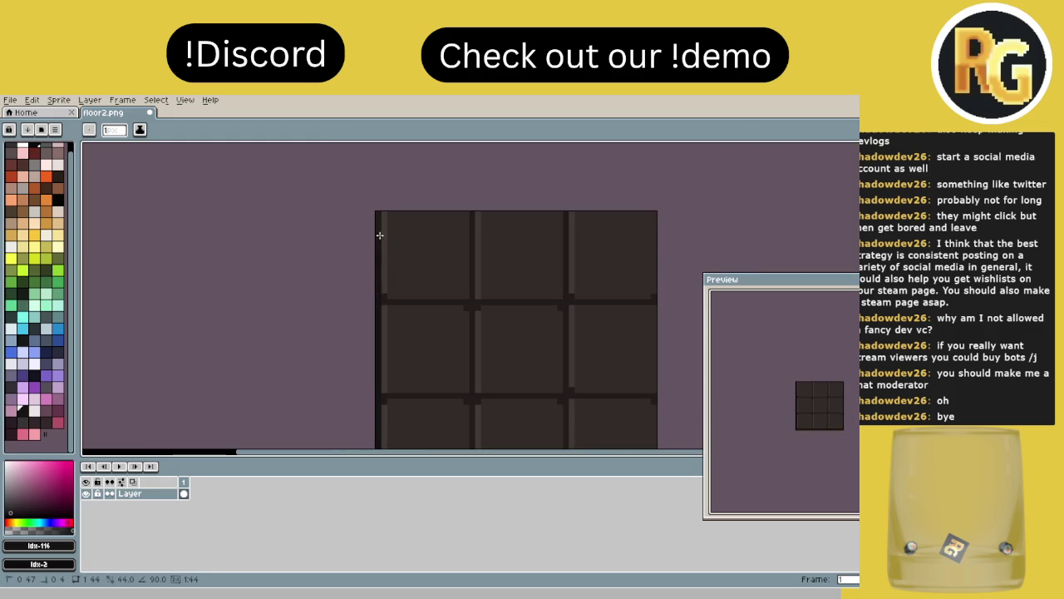
scroll(457, 275, down, 2)
scroll(430, 230, up, 4)
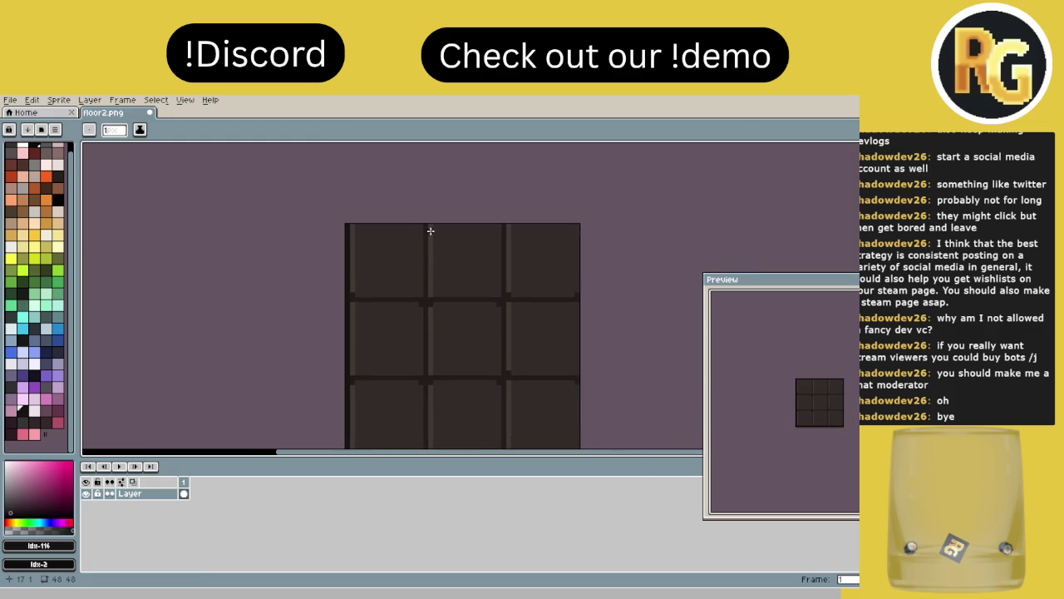
scroll(432, 274, down, 5)
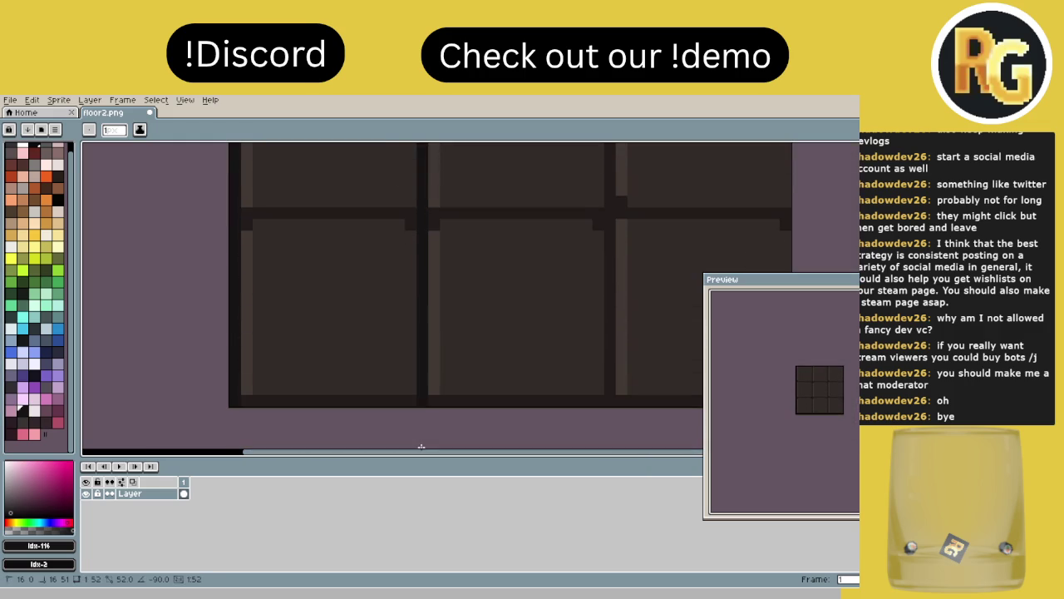
scroll(474, 368, right, 2)
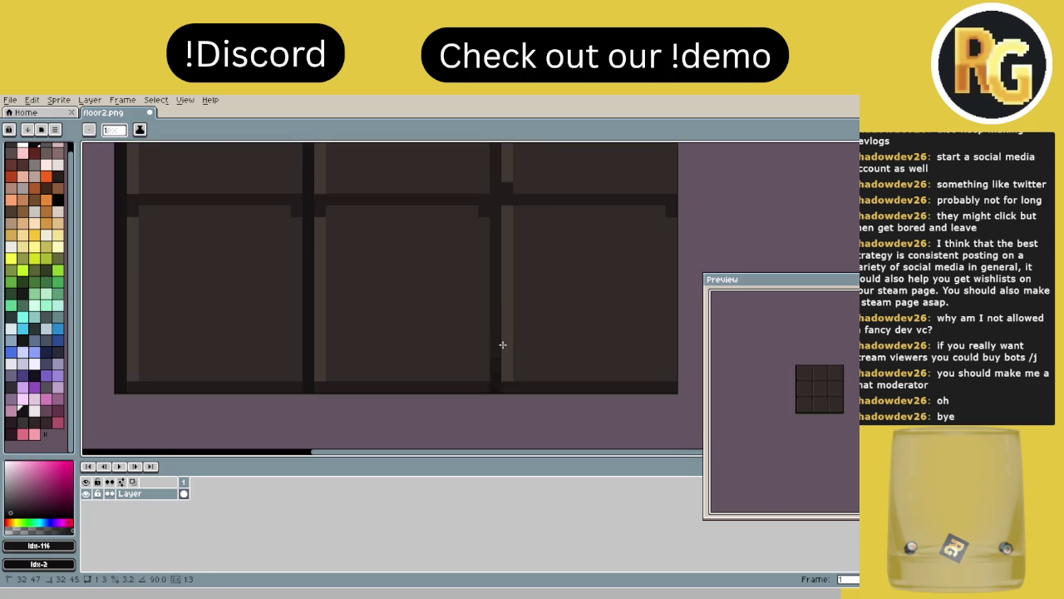
scroll(496, 374, up, 5)
scroll(369, 396, down, 3)
drag(499, 283, 83, 279)
key(ctrl+z)
click(206, 280)
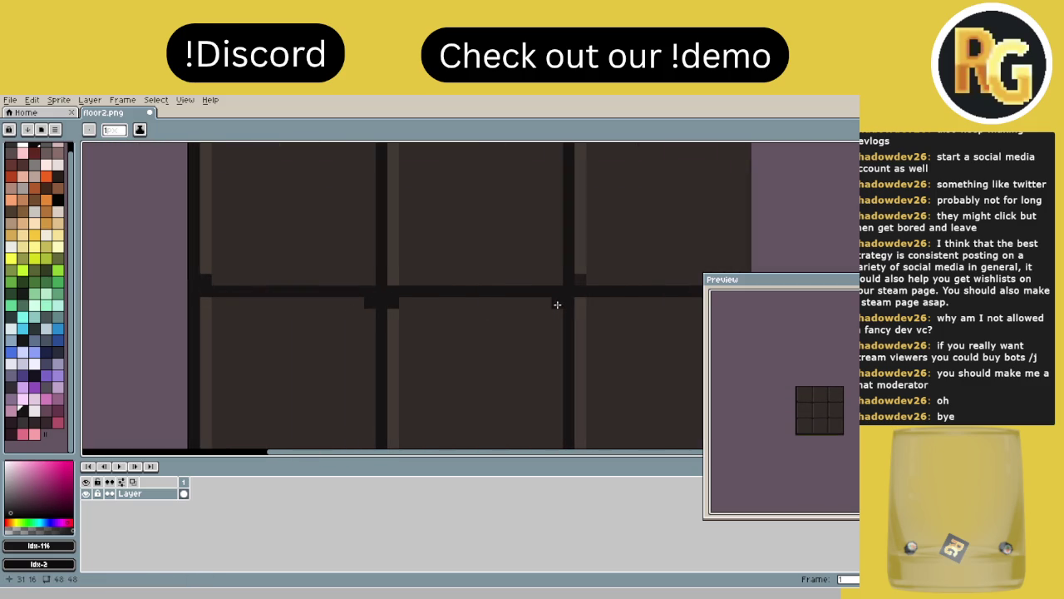
- Fill the stray dark pixel with brown and darken the tile's bottom border row
mouse_move(592, 287)
mouse_down()
mouse_move(484, 285)
mouse_move(433, 327)
mouse_up()
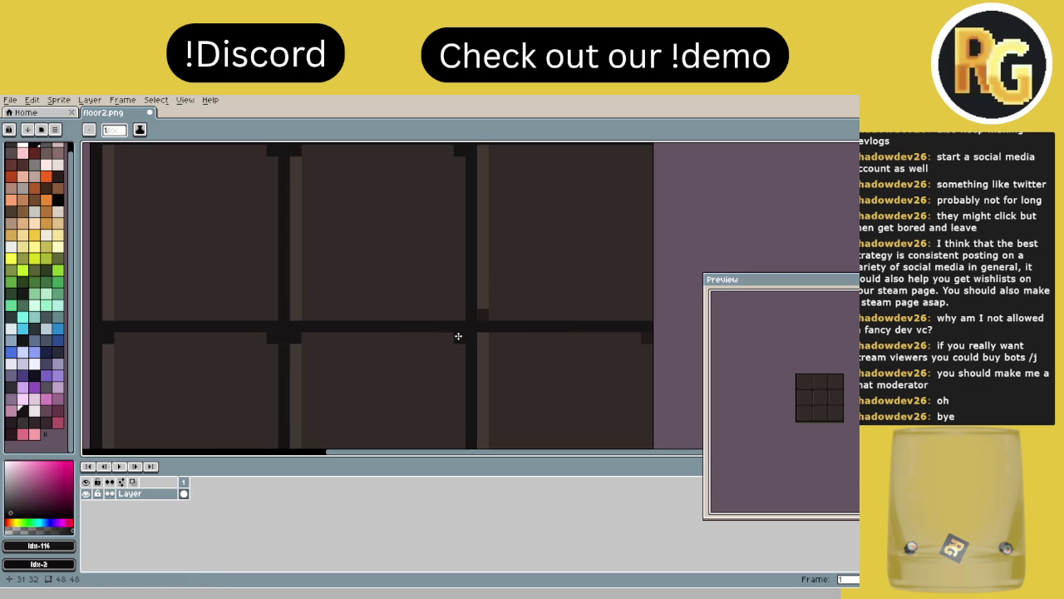
scroll(603, 349, down, 3)
click(513, 260)
drag(133, 377, 678, 378)
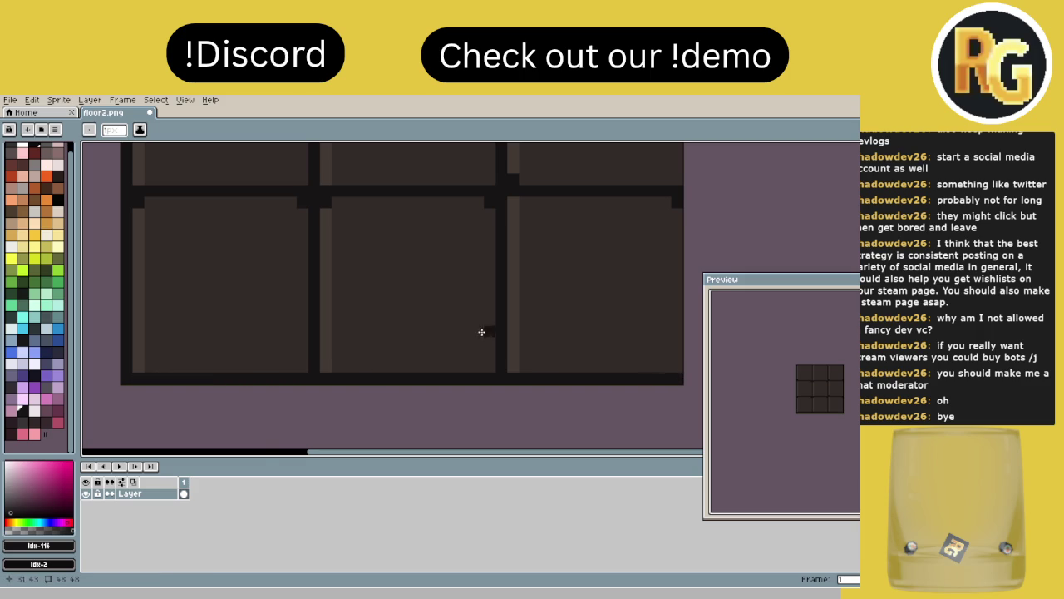
scroll(537, 344, down, 3)
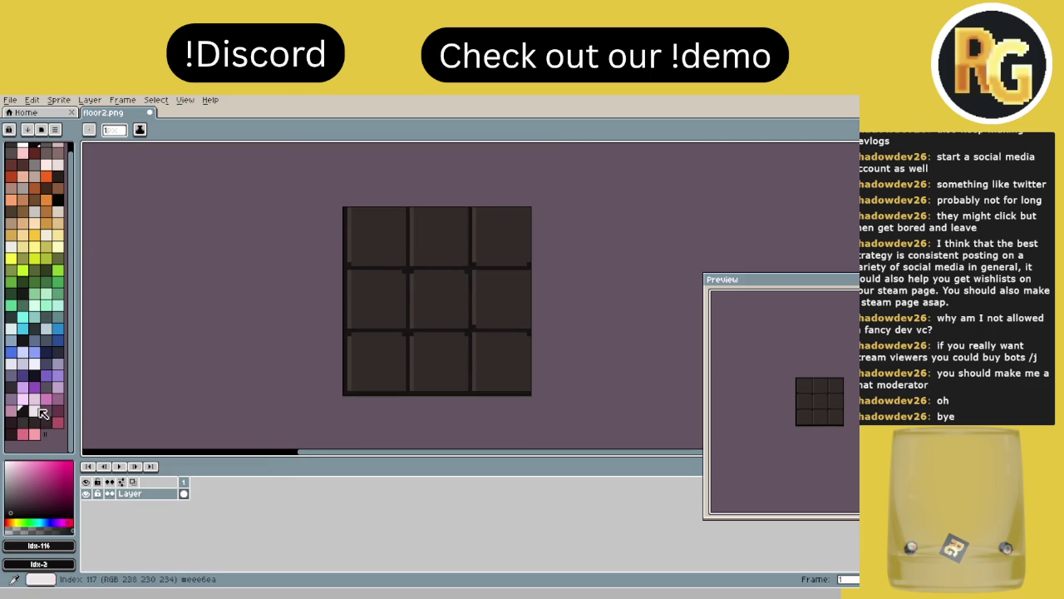
- Try green and pink-red swatches and bring the tile's top edge into view
scroll(211, 349, up, 1)
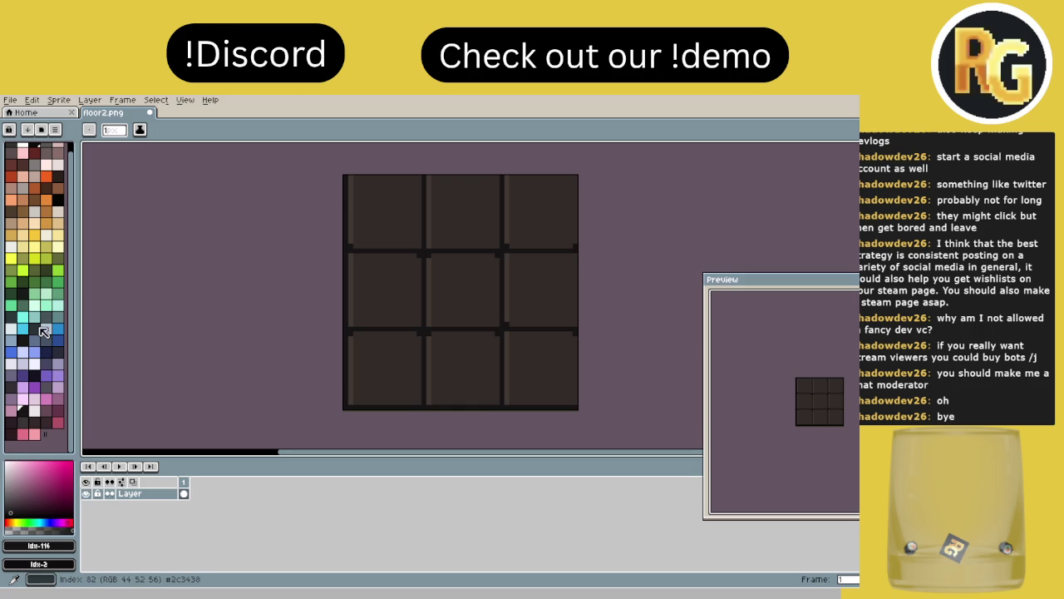
click(21, 293)
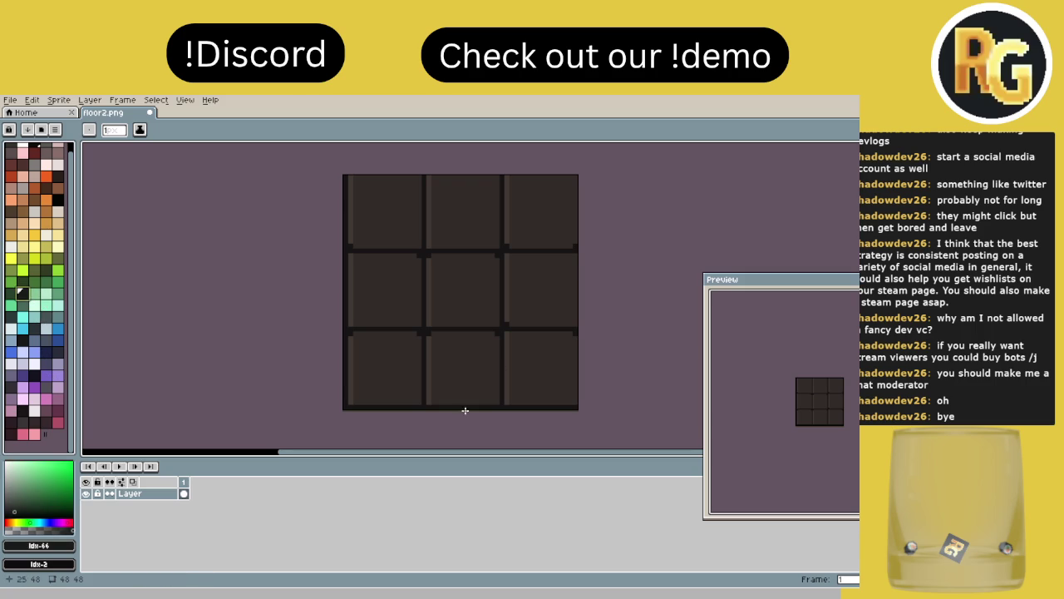
scroll(375, 395, up, 1)
scroll(374, 382, up, 3)
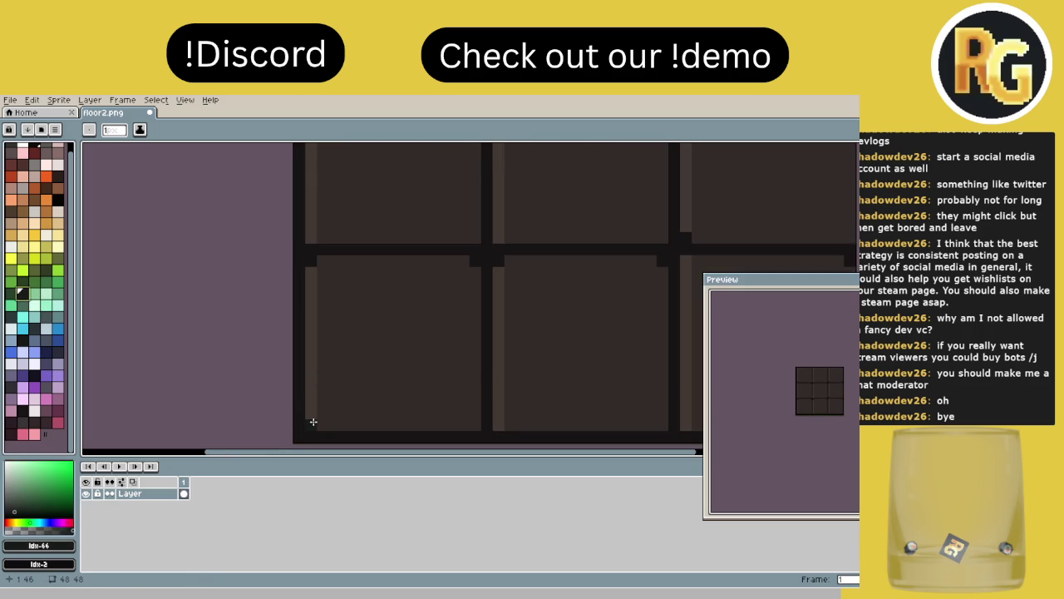
click(24, 423)
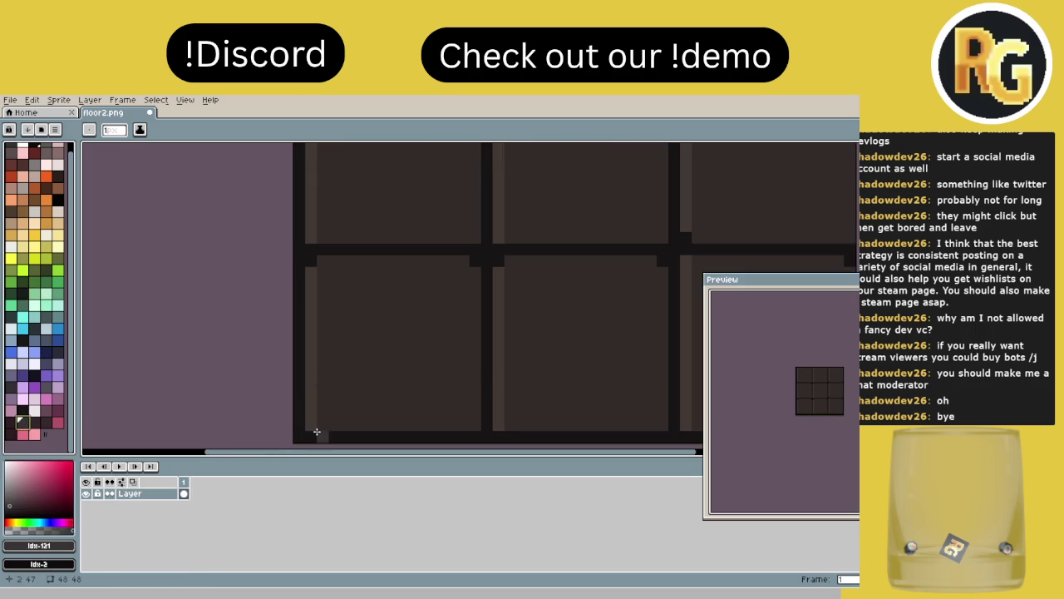
mouse_move(313, 427)
mouse_down()
mouse_move(312, 291)
mouse_move(307, 357)
mouse_up()
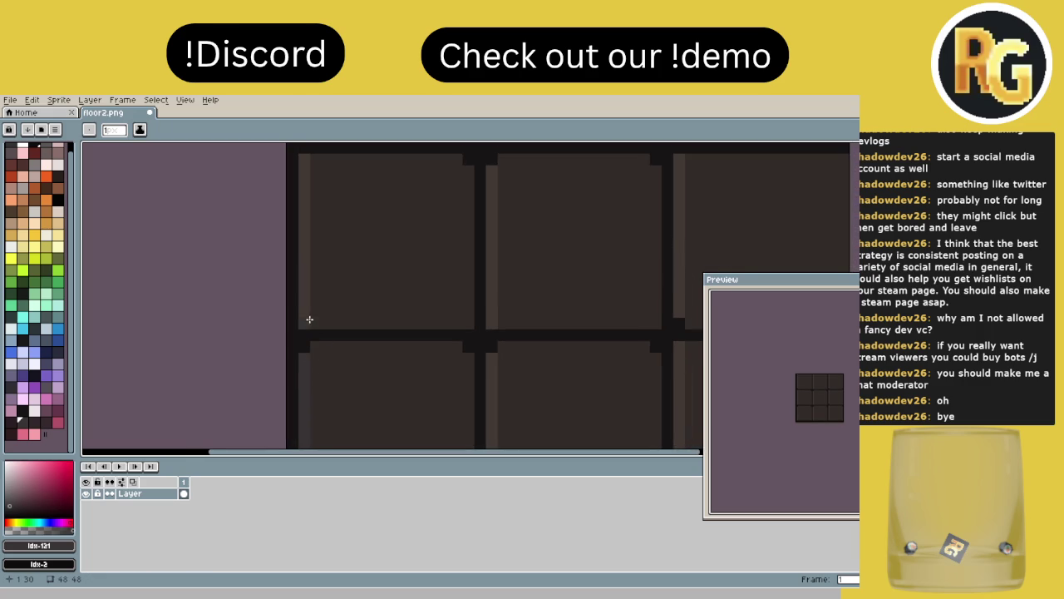
drag(311, 319, 302, 373)
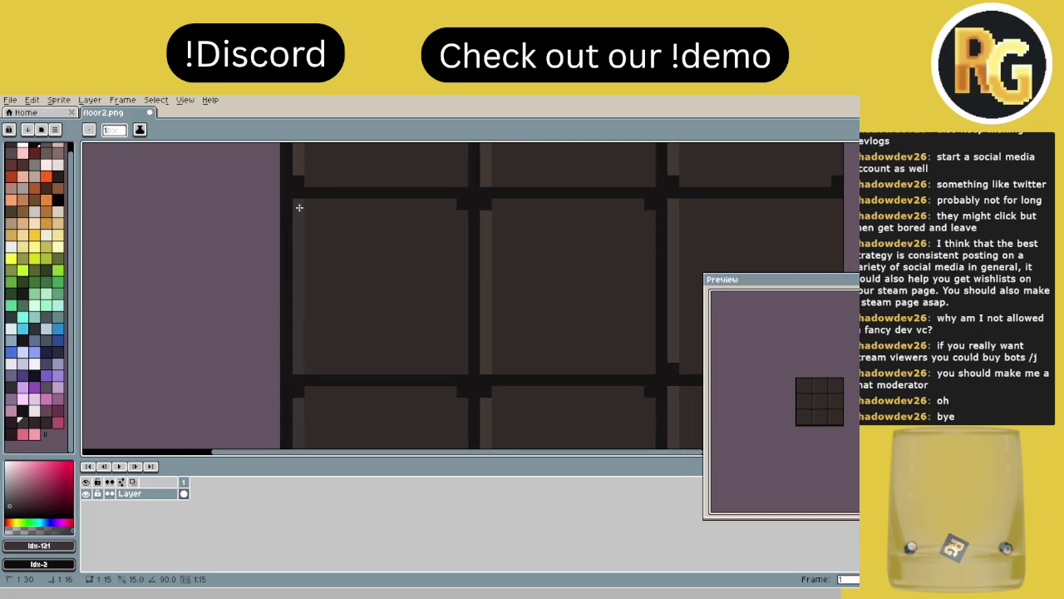
mouse_move(331, 232)
mouse_down()
mouse_move(332, 341)
mouse_move(304, 351)
mouse_up()
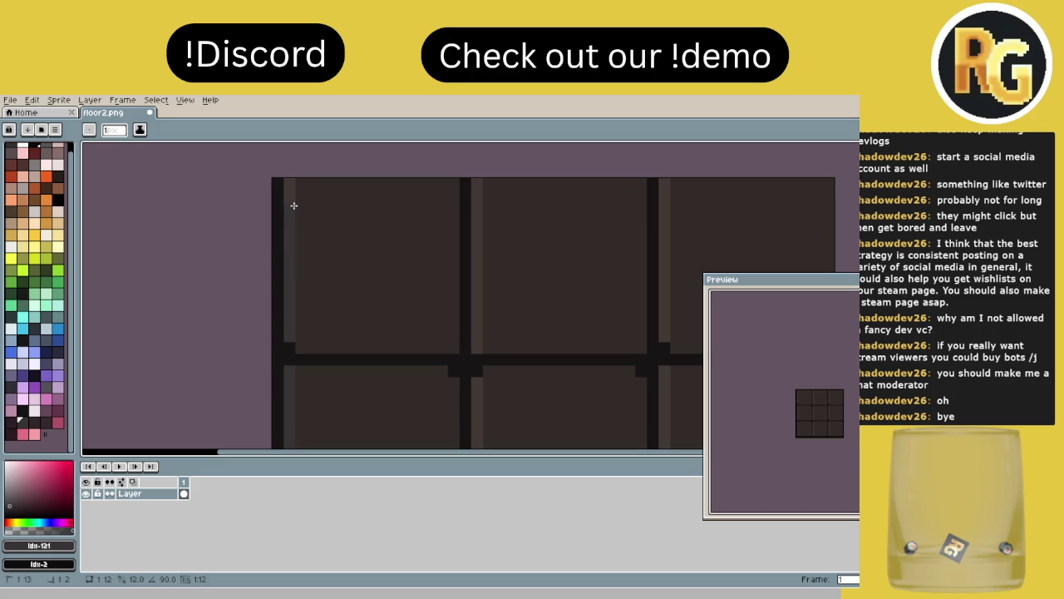
- Pick black and paint a dark pixel on the light vertical edge line
click(37, 331)
click(22, 293)
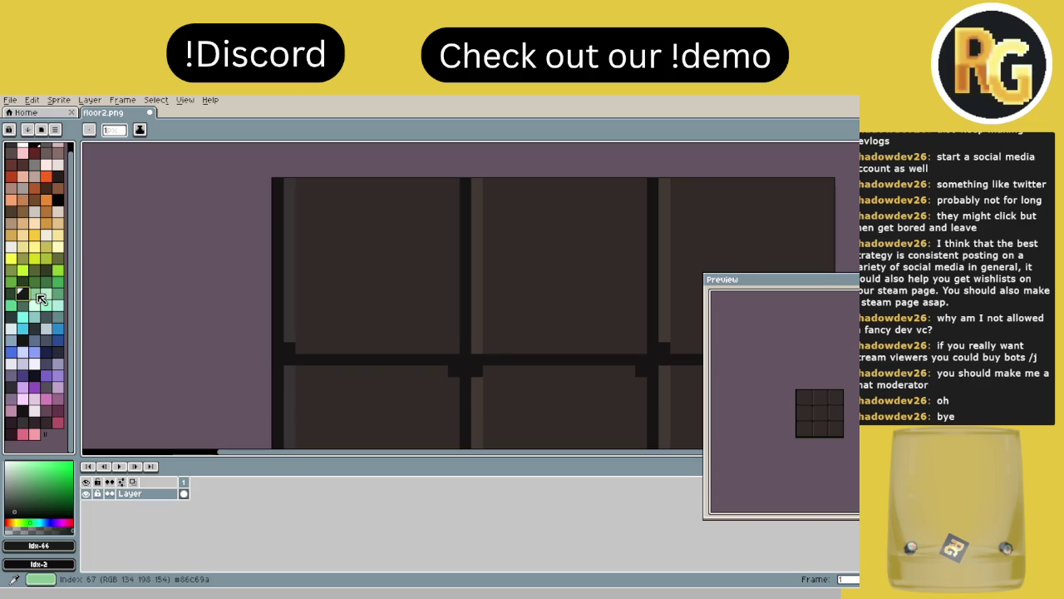
scroll(61, 341, up, 1)
click(57, 184)
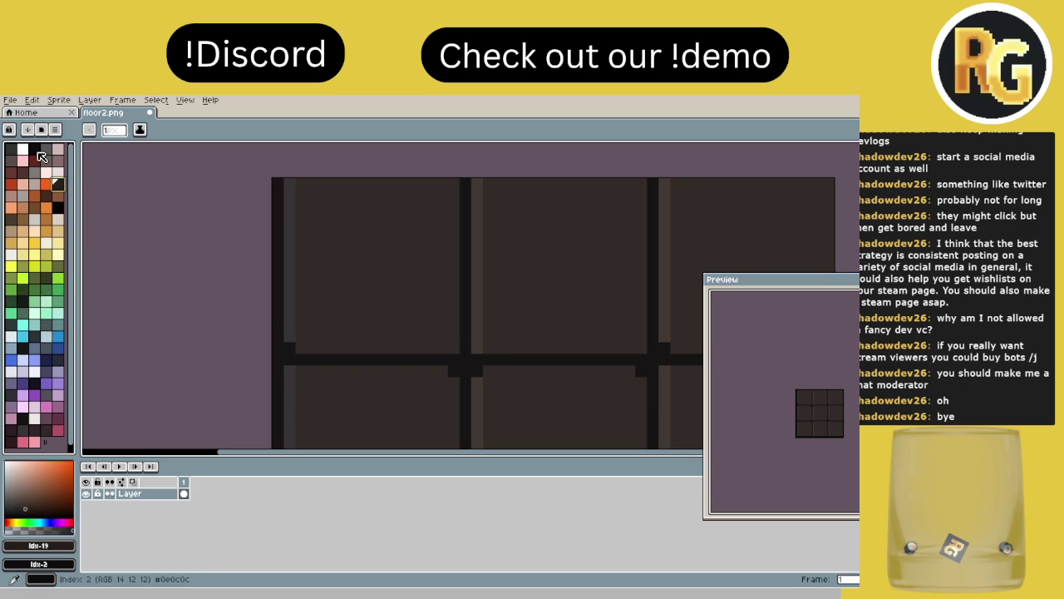
alt+click(332, 362)
click(297, 347)
alt+click(295, 353)
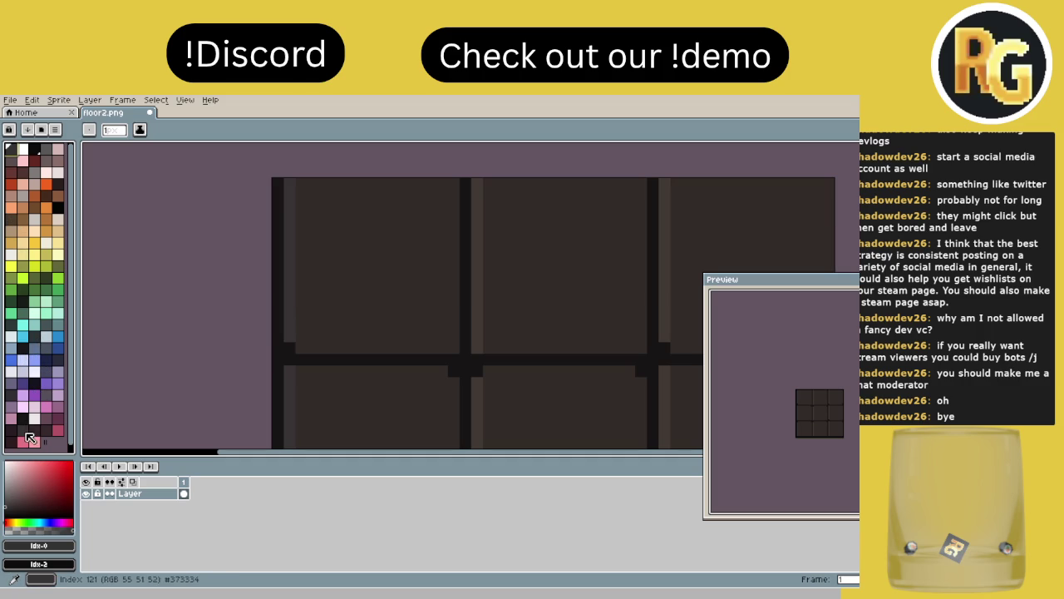
- Set palette sorting to Descending, reverse the colours, then switch back to Ascending
click(41, 129)
click(27, 129)
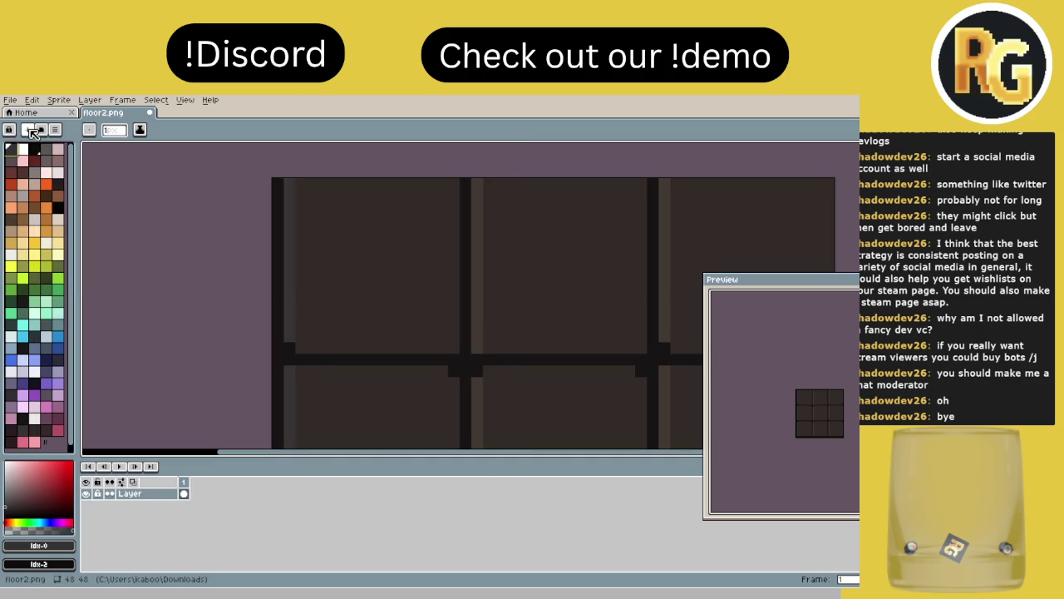
click(27, 129)
click(52, 286)
click(28, 129)
click(51, 147)
click(28, 129)
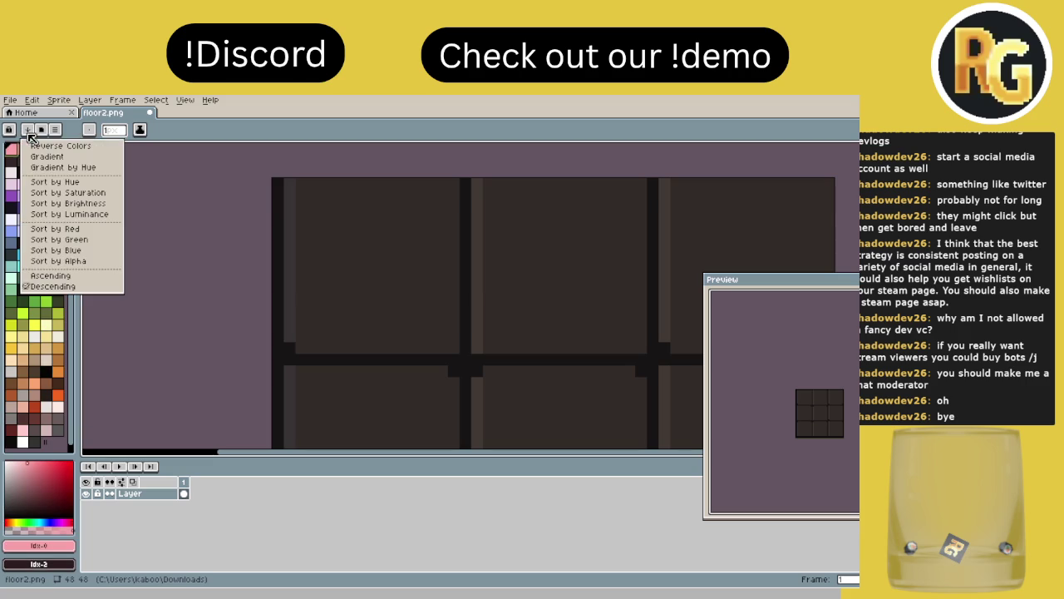
click(50, 275)
- Reverse the palette order, then try the Gradient and Gradient by Hue arrangements
click(27, 129)
click(44, 143)
click(27, 129)
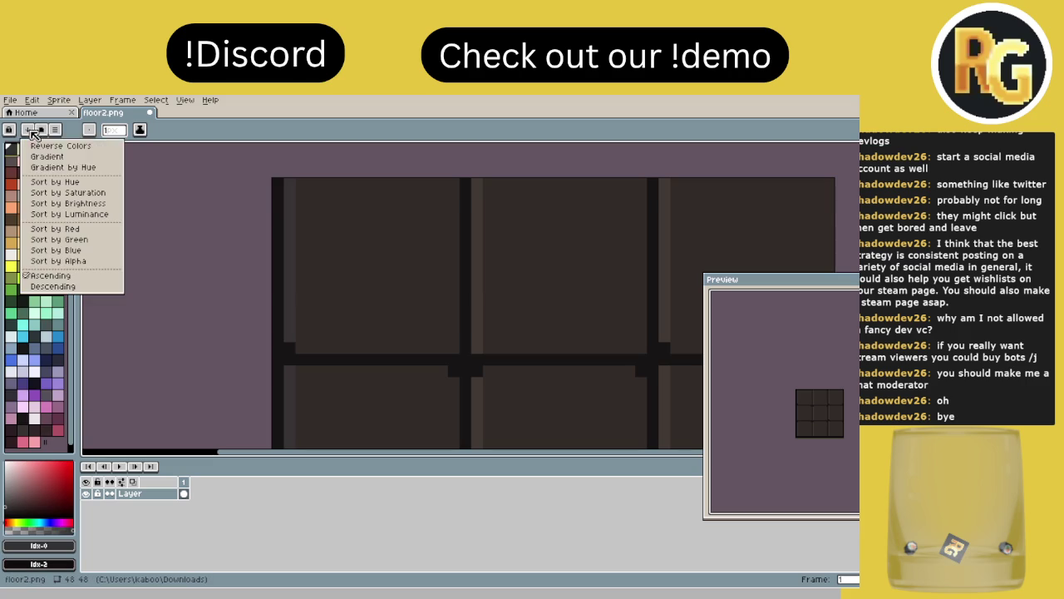
click(72, 161)
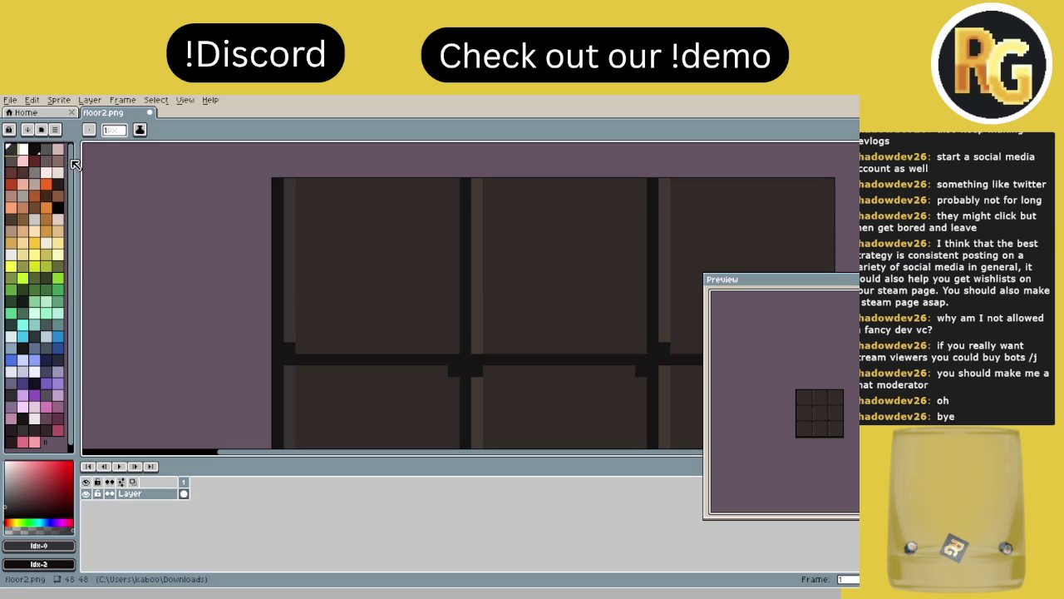
click(27, 129)
click(58, 261)
click(28, 129)
click(76, 170)
click(27, 129)
click(43, 139)
- Retry Gradient and Gradient by Hue, then sort the palette by brightness and by luminance
click(41, 131)
click(75, 156)
click(27, 129)
click(58, 167)
click(25, 130)
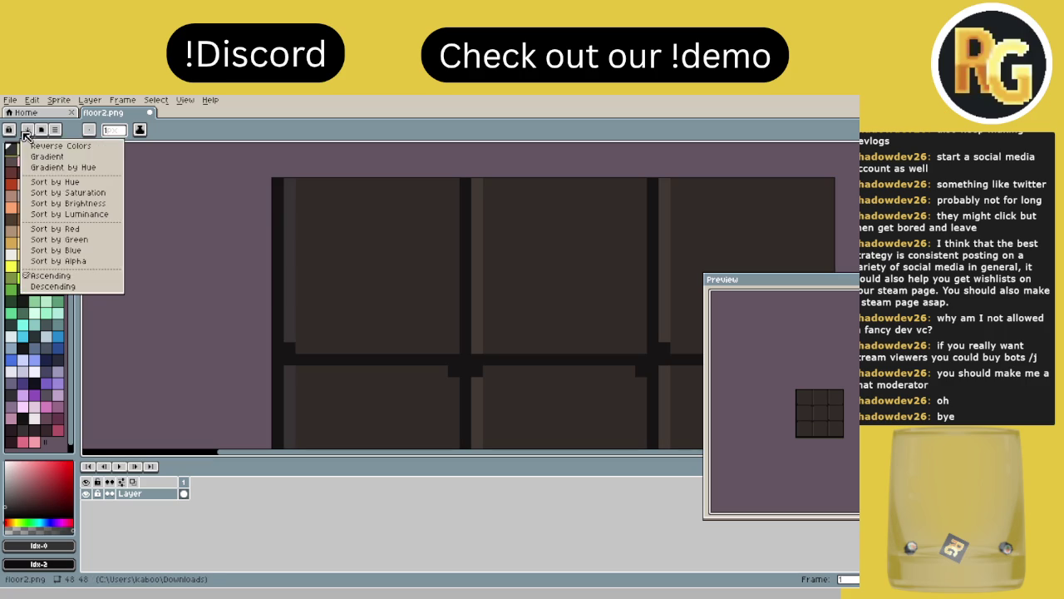
click(67, 192)
click(28, 129)
click(77, 204)
click(27, 129)
click(66, 214)
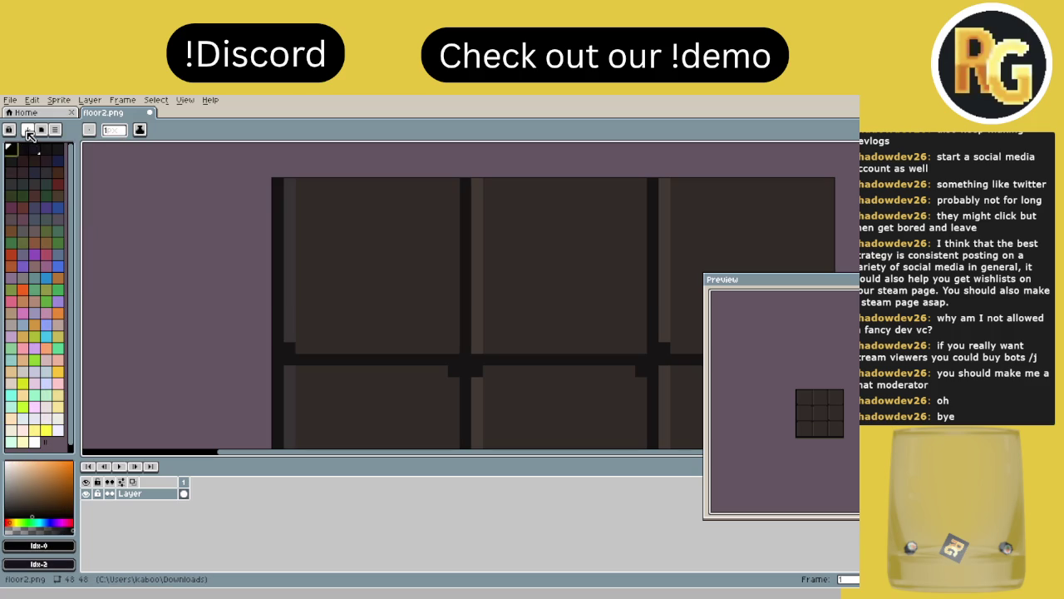
- Sort by brightness once more, then restore the usual colour order with Ascending
click(28, 129)
click(78, 204)
click(28, 129)
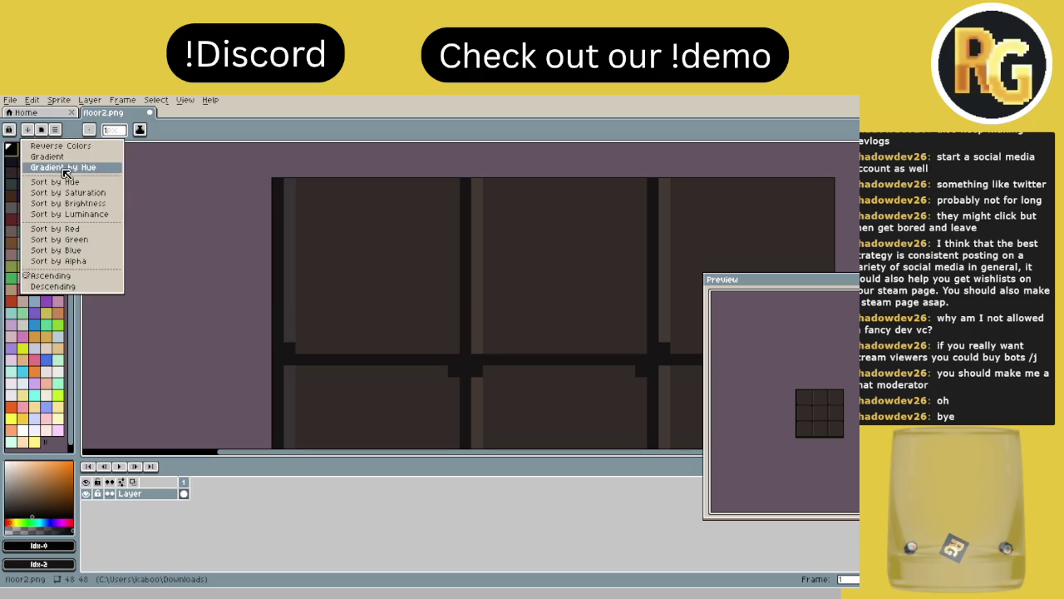
click(79, 173)
click(28, 129)
click(58, 177)
click(28, 129)
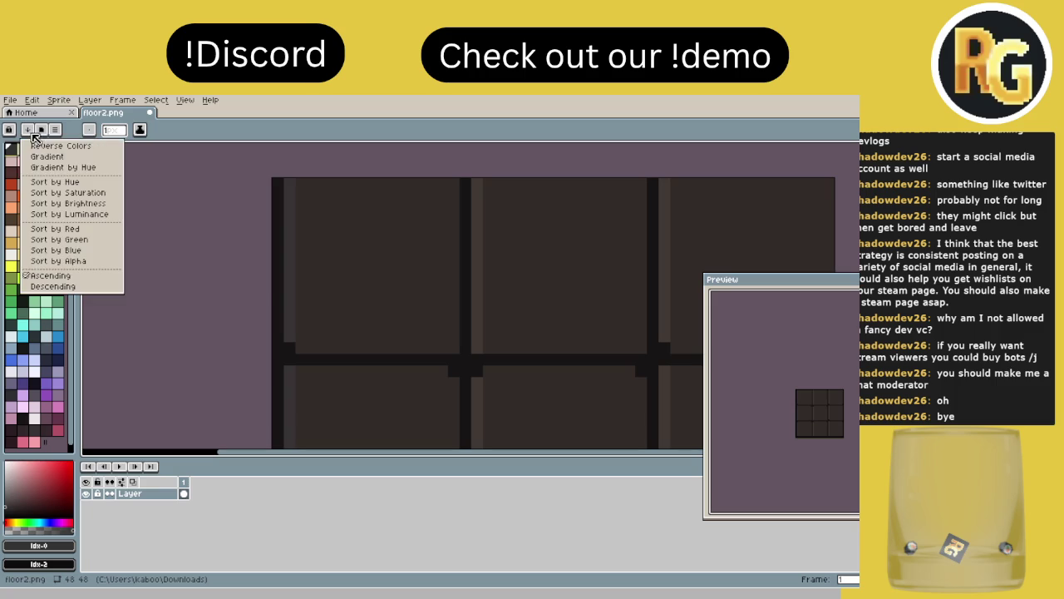
click(59, 133)
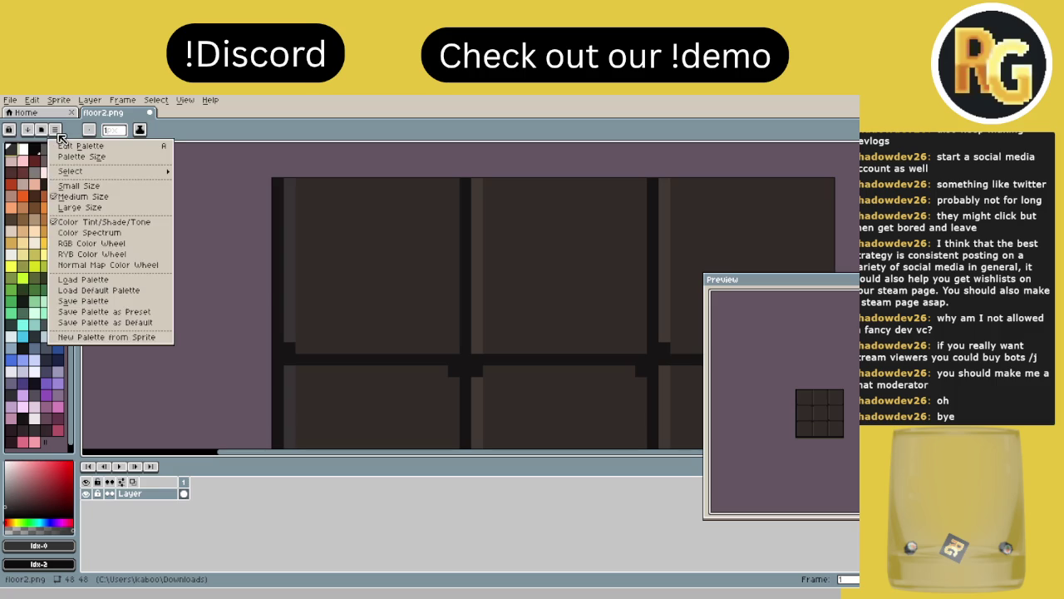
click(35, 133)
click(31, 133)
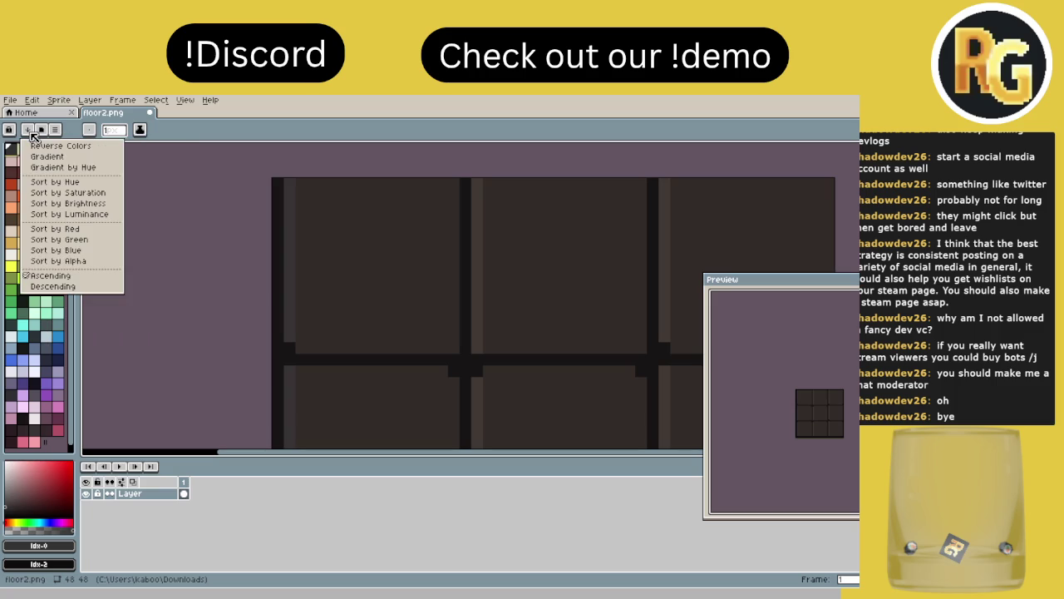
click(34, 133)
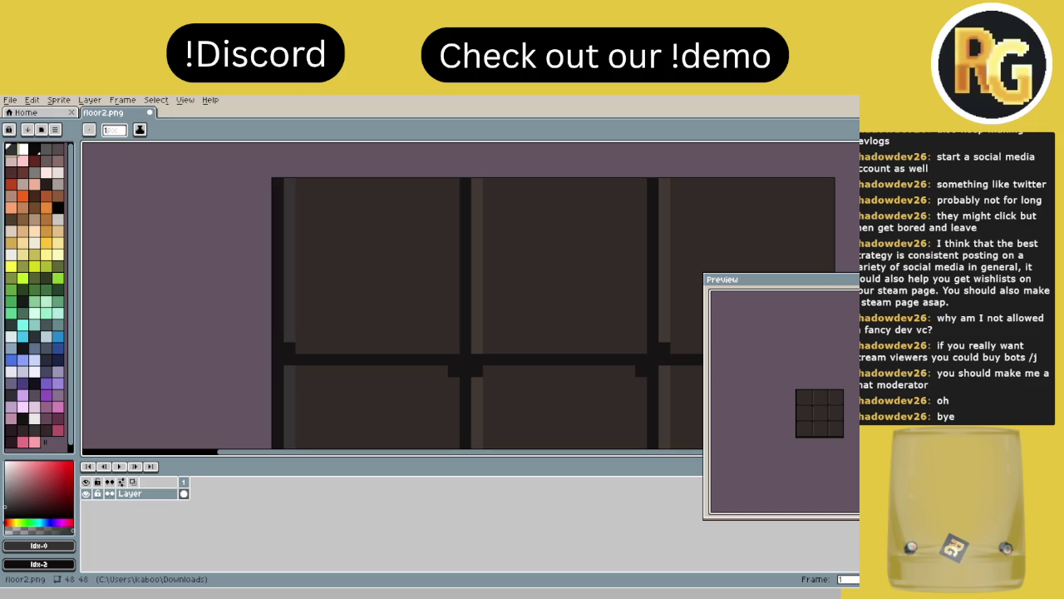
scroll(352, 352, down, 3)
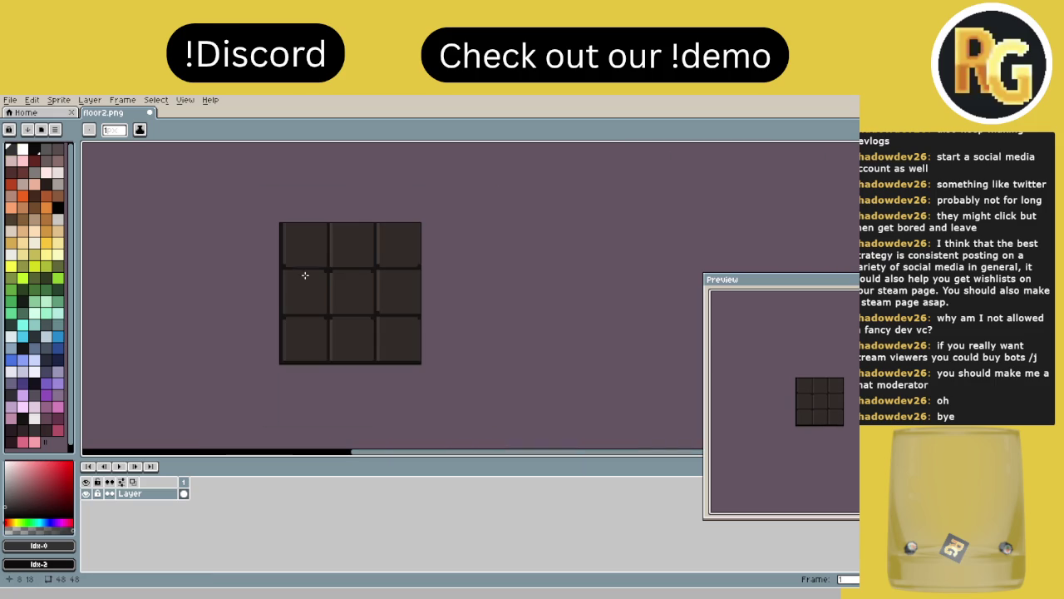
- Sort the palette by brightness so it runs dark to light, and select the darkest swatch
scroll(307, 285, up, 1)
scroll(291, 350, up, 1)
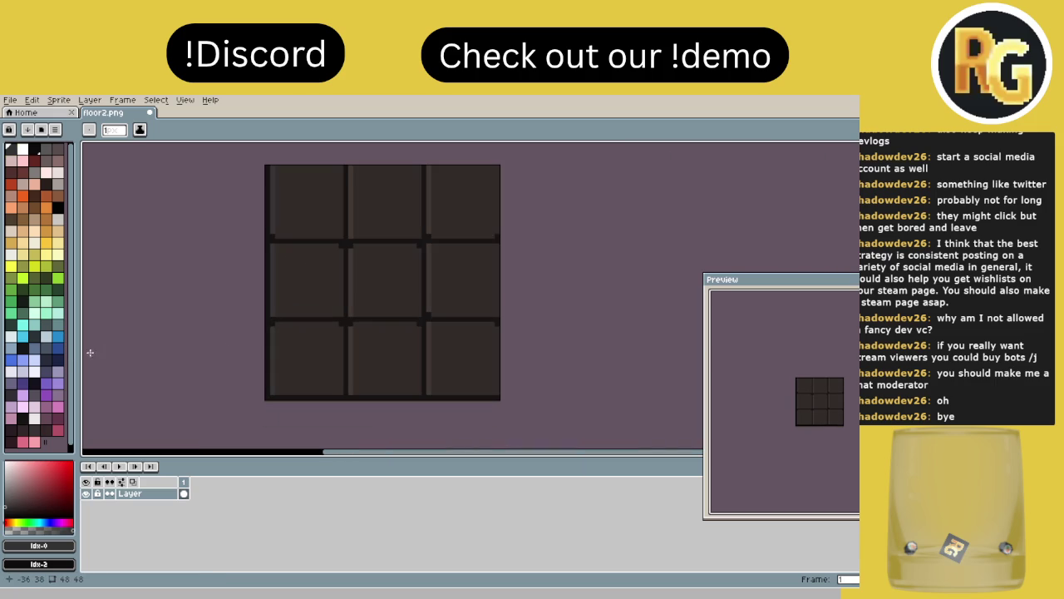
click(33, 430)
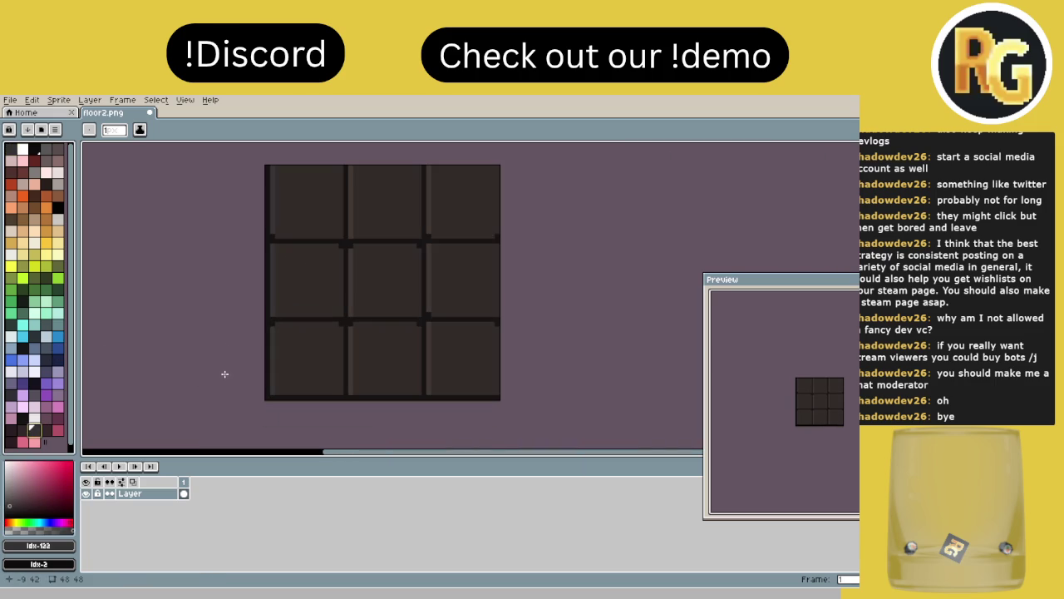
scroll(256, 369, up, 2)
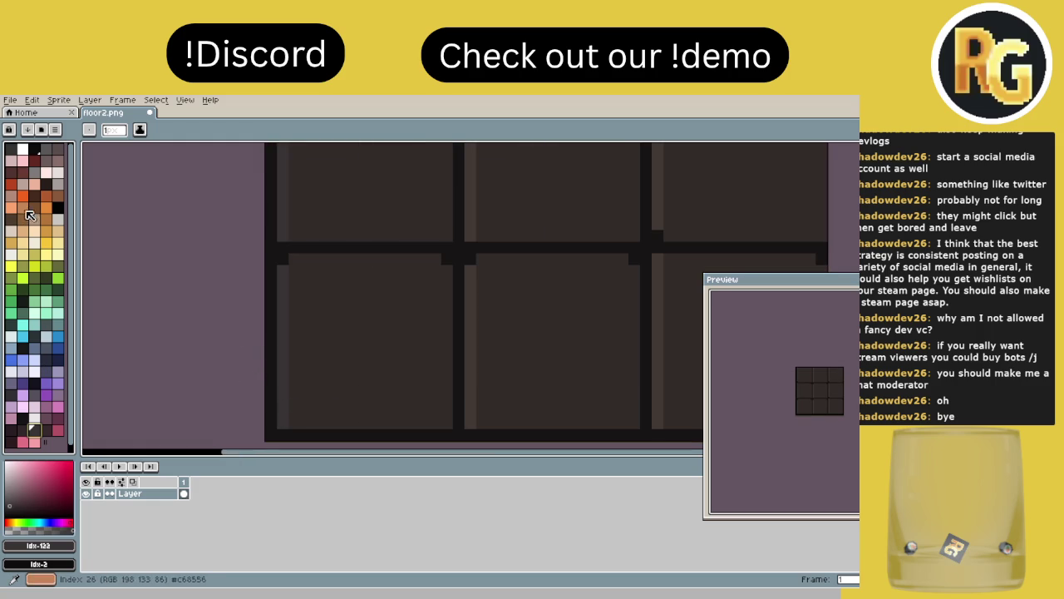
click(10, 149)
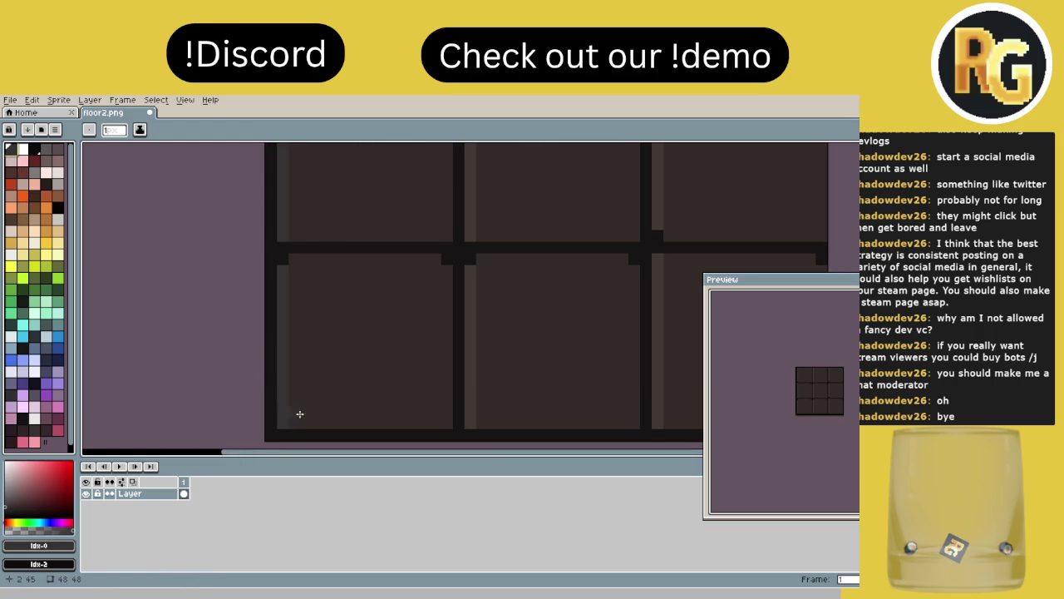
click(45, 184)
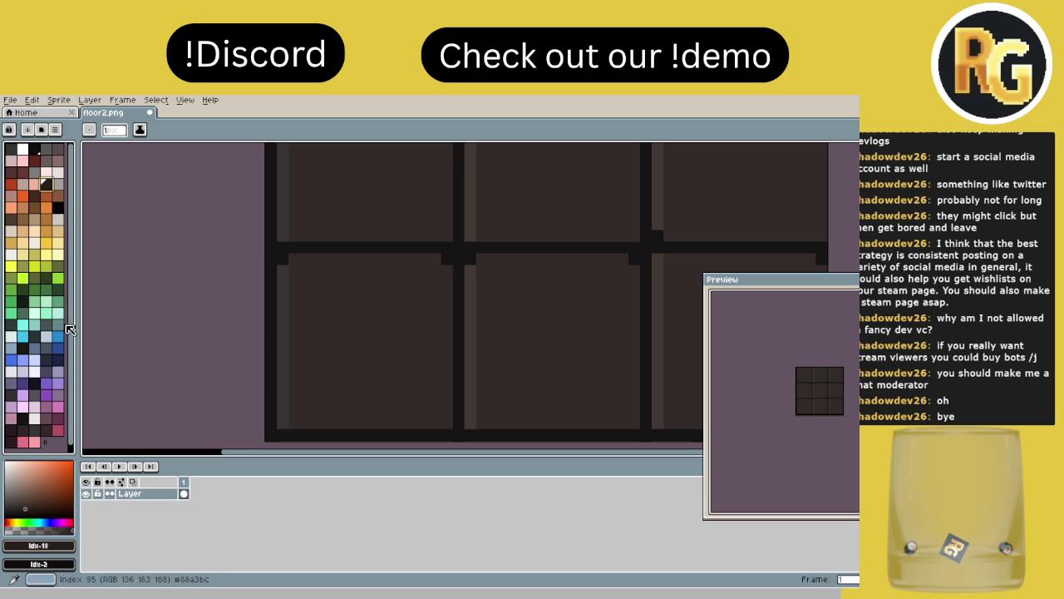
click(27, 130)
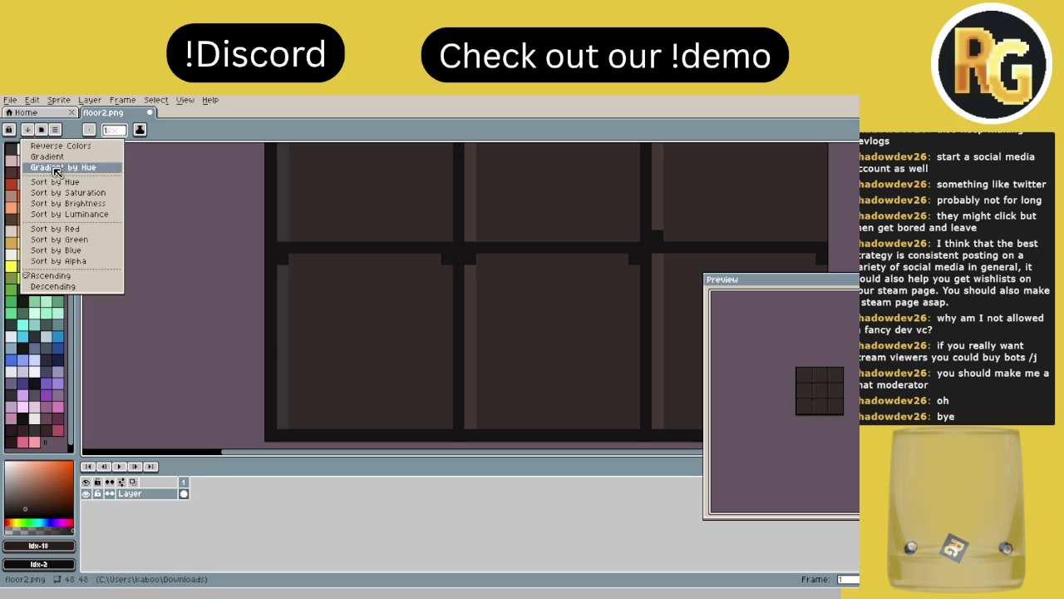
click(103, 207)
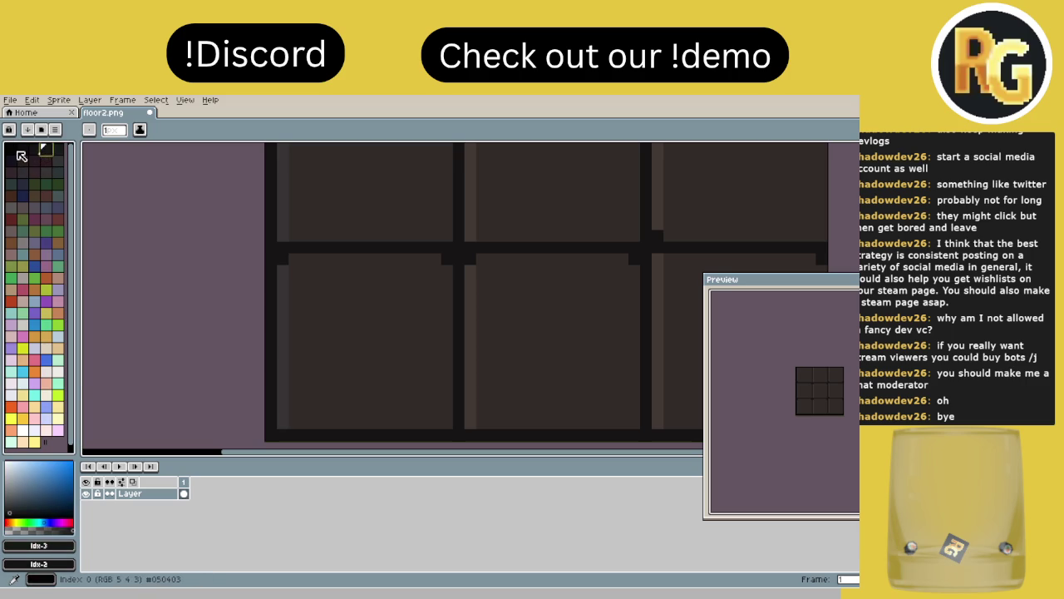
click(10, 148)
- Step three shades lighter with ] and try a dark left-edge stroke, undoing it
scroll(266, 430, up, 1)
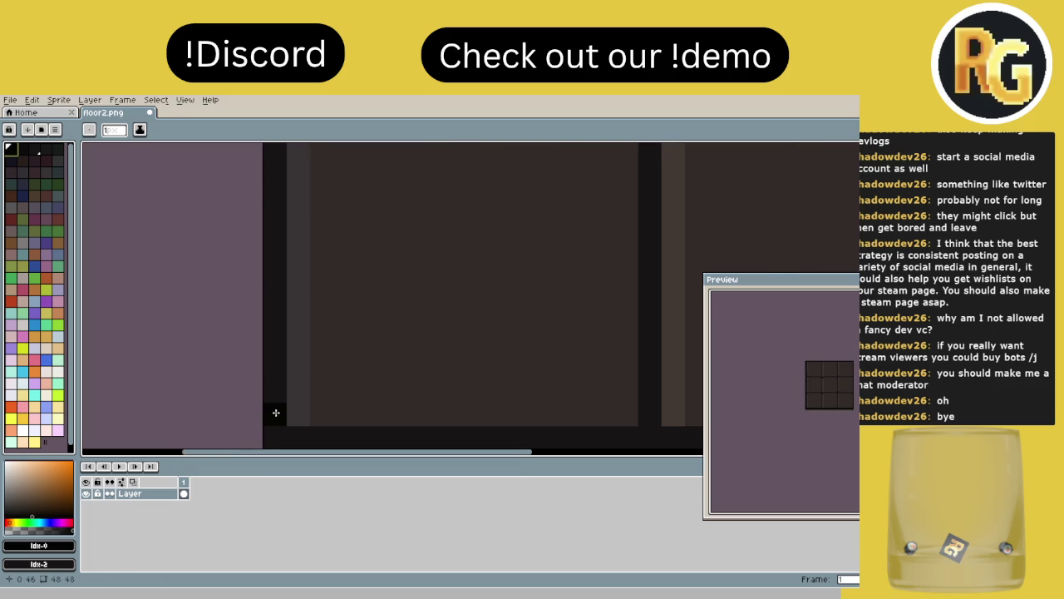
scroll(274, 400, up, 1)
scroll(270, 377, up, 1)
scroll(274, 379, down, 2)
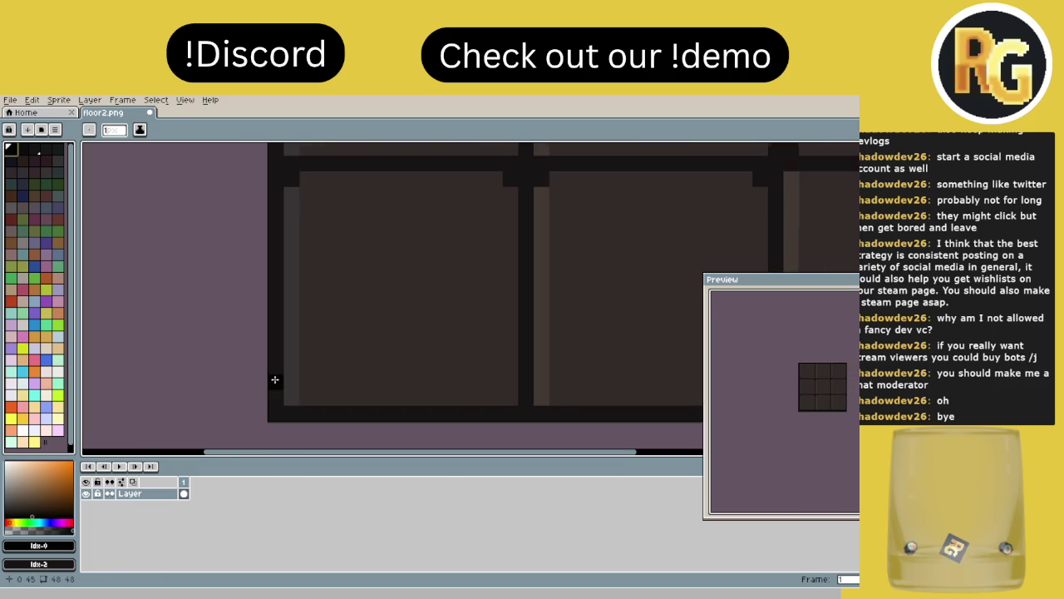
key(bracketright)
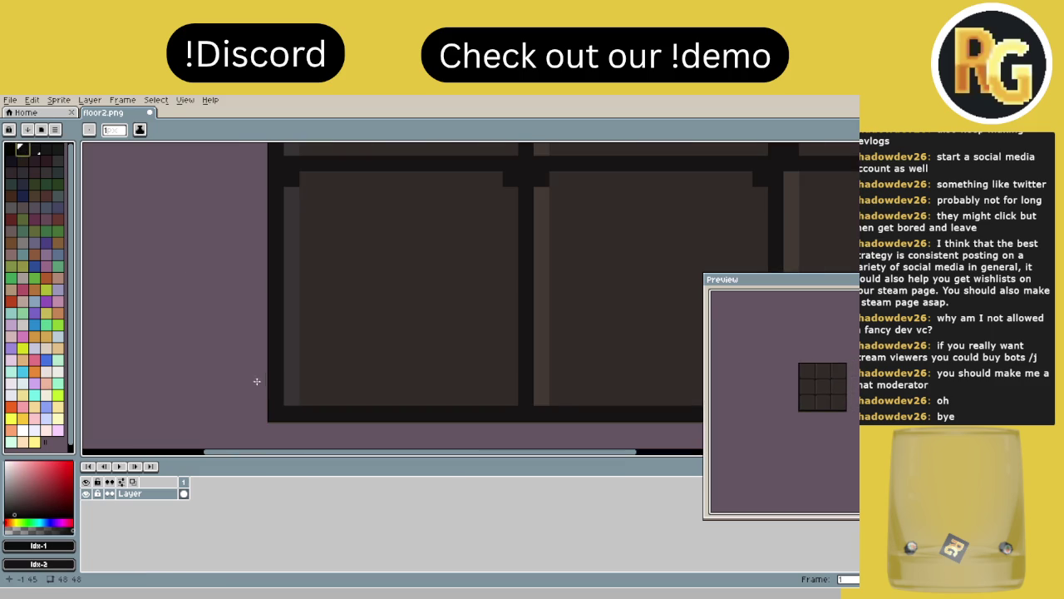
key(bracketright)
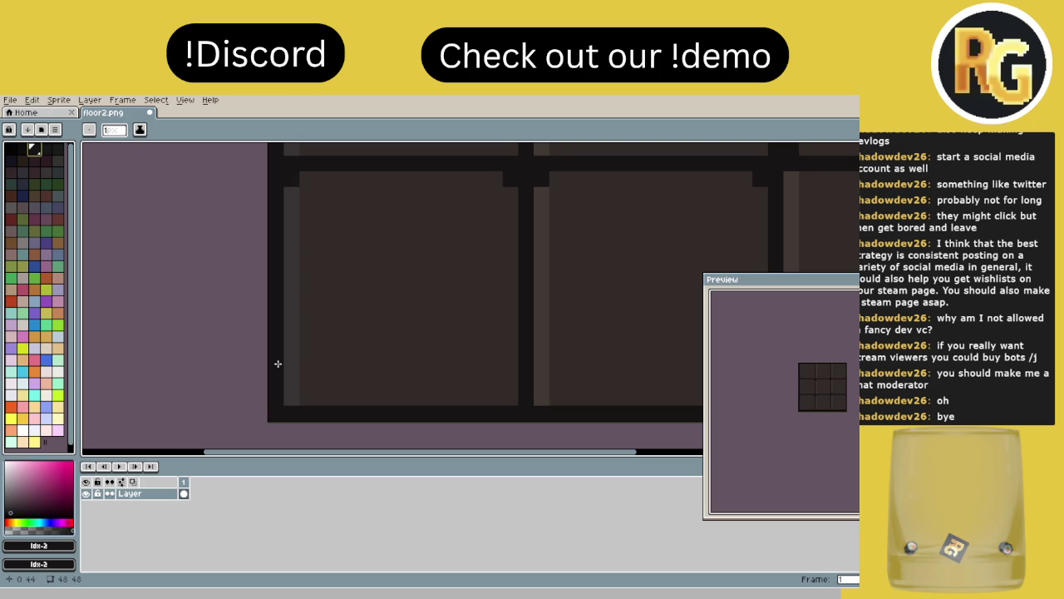
key(bracketright)
mouse_move(306, 394)
mouse_down()
mouse_move(309, 195)
mouse_move(354, 186)
mouse_move(315, 183)
mouse_move(399, 198)
mouse_move(502, 181)
mouse_up()
key(ctrl+z)
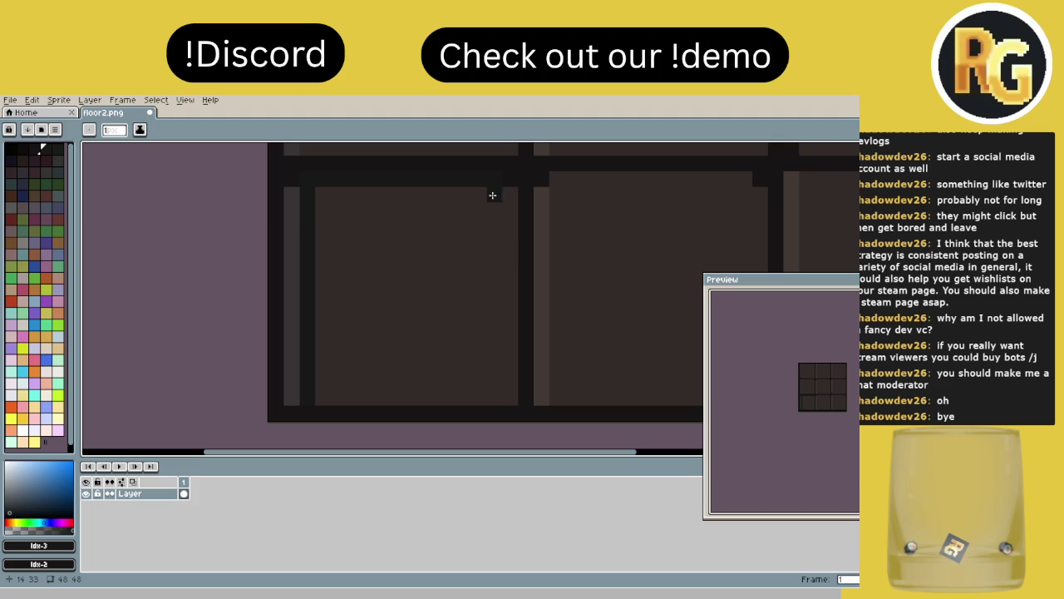
- Paint a darker column inside the top-left tile's left side and a dark line along its top
click(61, 151)
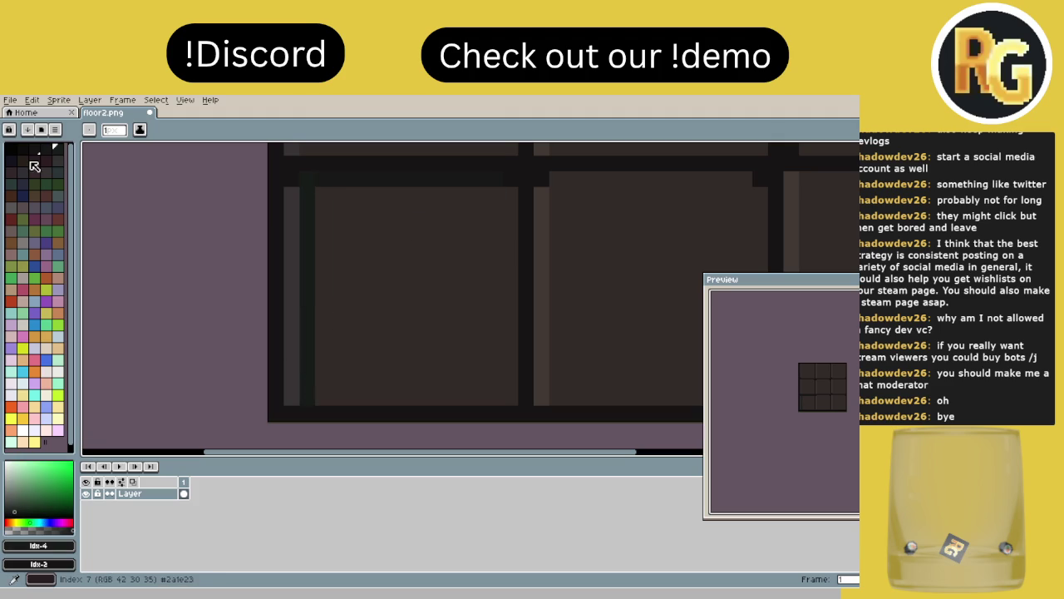
mouse_move(323, 208)
mouse_down()
mouse_move(321, 190)
mouse_move(327, 404)
mouse_up()
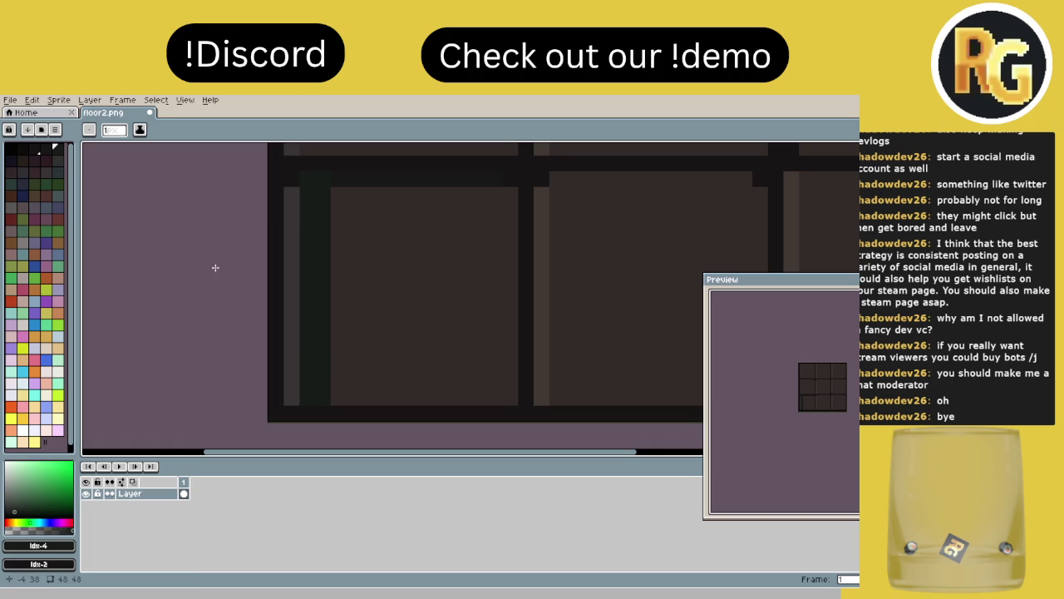
alt+click(311, 186)
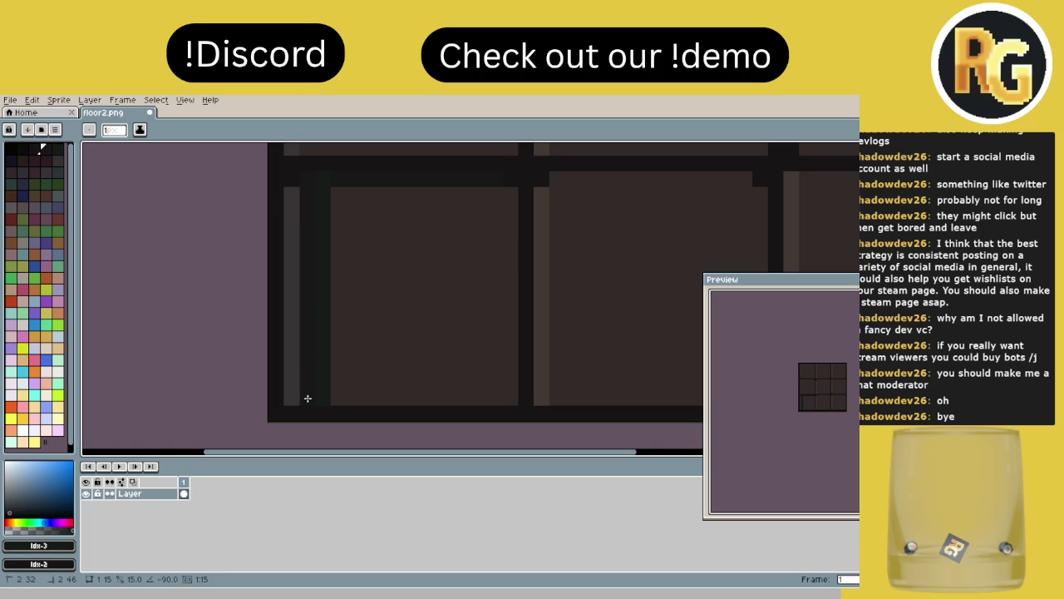
mouse_move(324, 183)
mouse_down()
mouse_move(505, 201)
mouse_move(508, 391)
mouse_move(343, 394)
mouse_up()
- Bucket-fill the interiors of all nine floor panels with the dark colour
key(g)
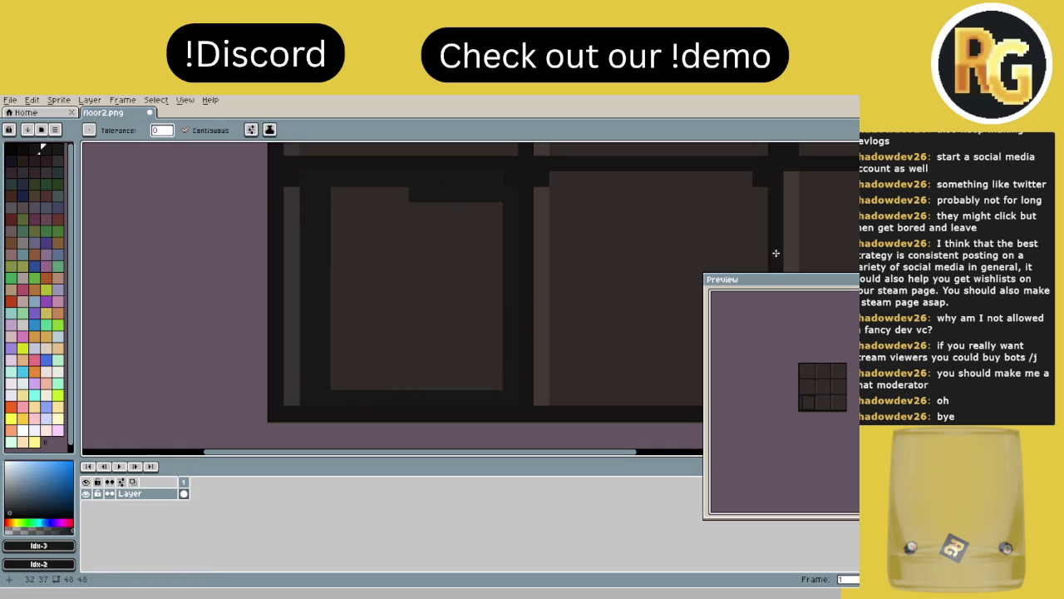
click(435, 291)
scroll(526, 294, down, 2)
click(526, 294)
click(549, 208)
click(471, 211)
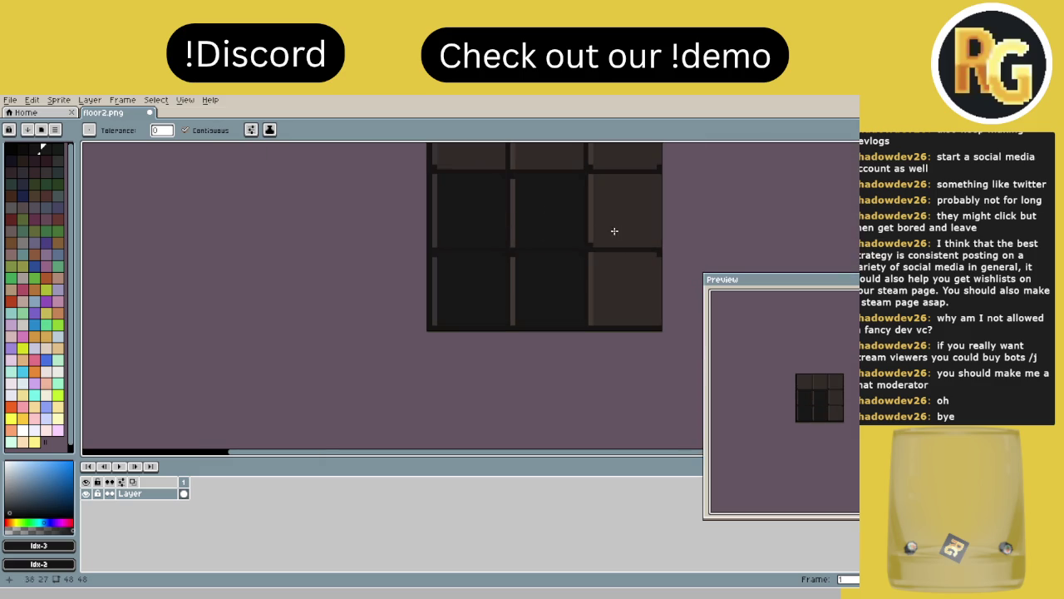
click(595, 230)
click(599, 260)
scroll(582, 250, up, 2)
click(575, 247)
click(504, 228)
click(444, 240)
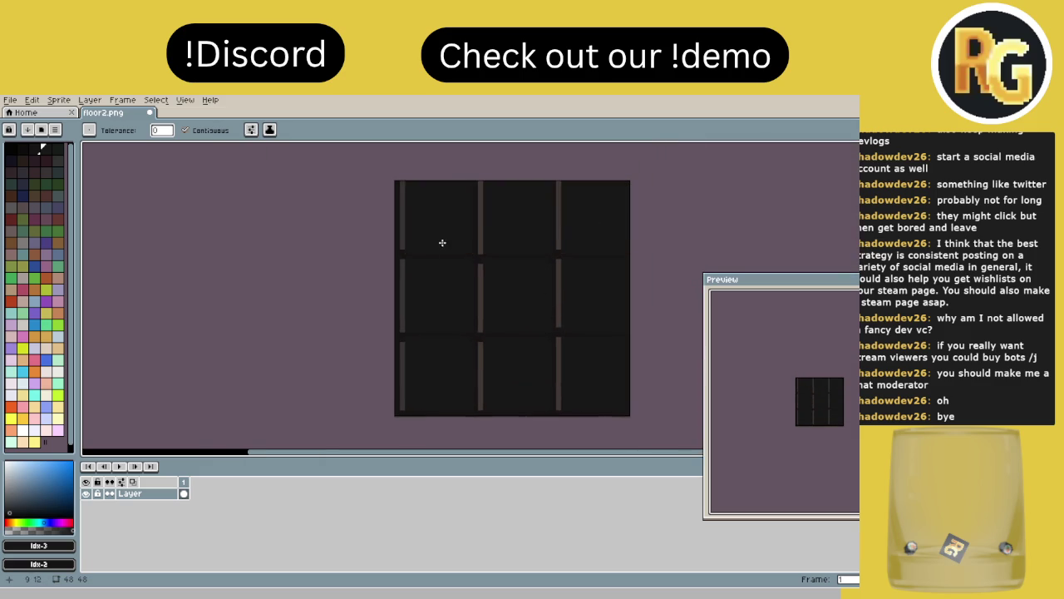
scroll(444, 240, up, 2)
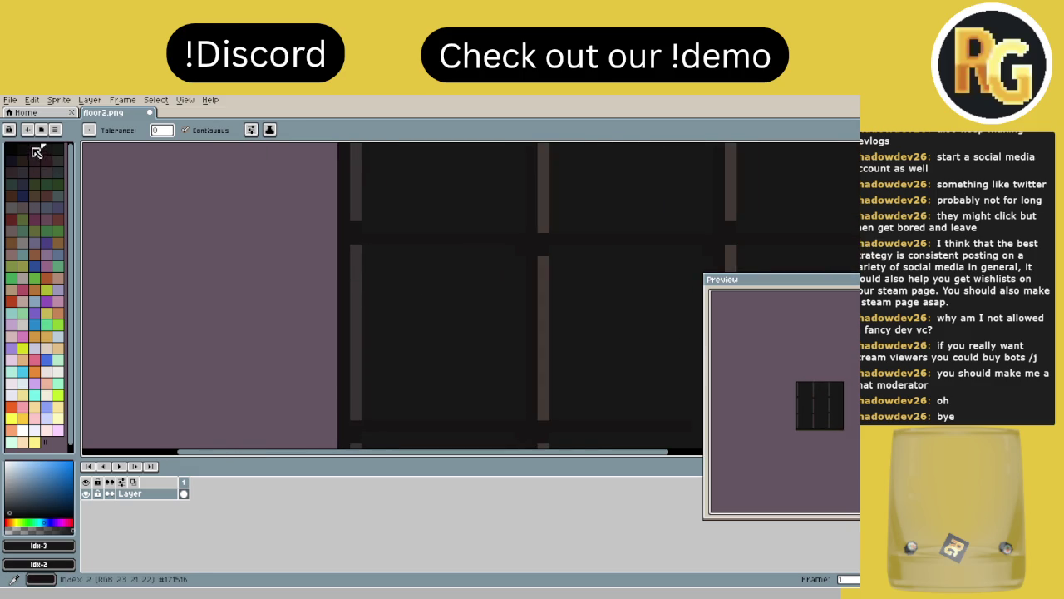
- Try a lighter grey fill on the lower-right panel, then undo it
click(58, 159)
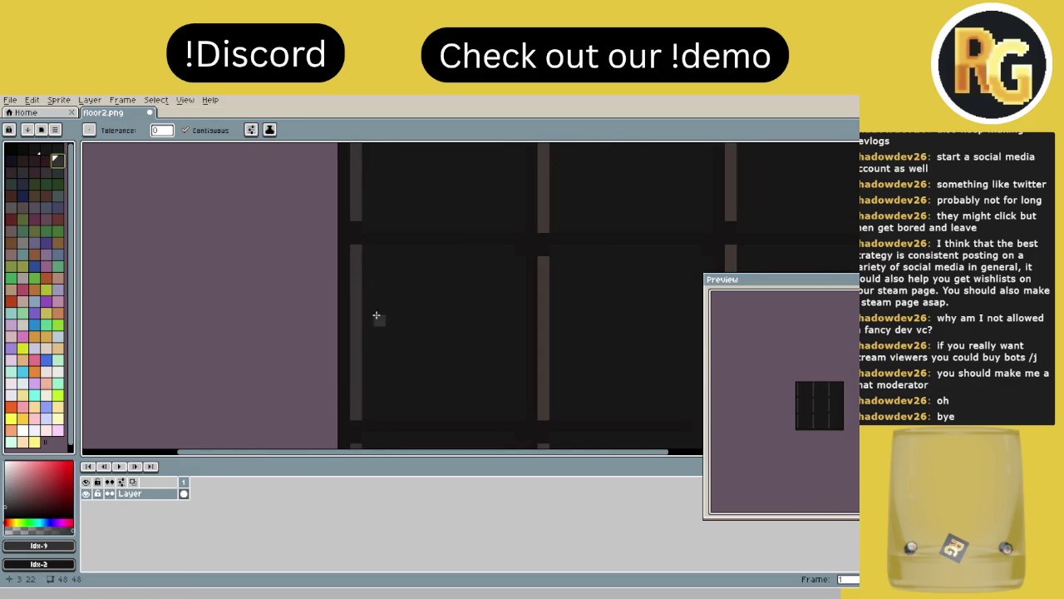
scroll(365, 293, down, 2)
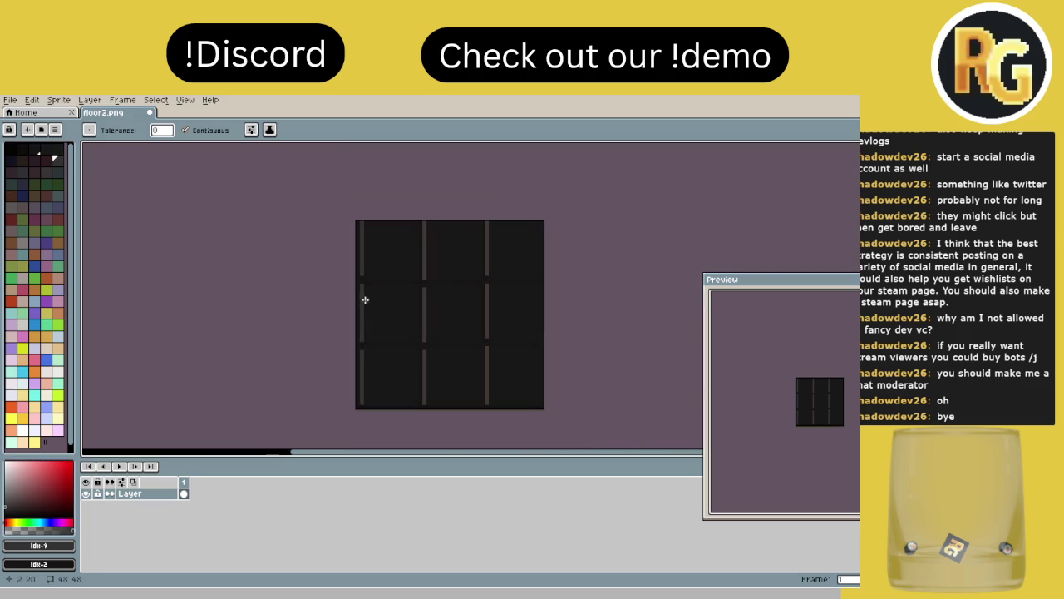
scroll(361, 361, up, 1)
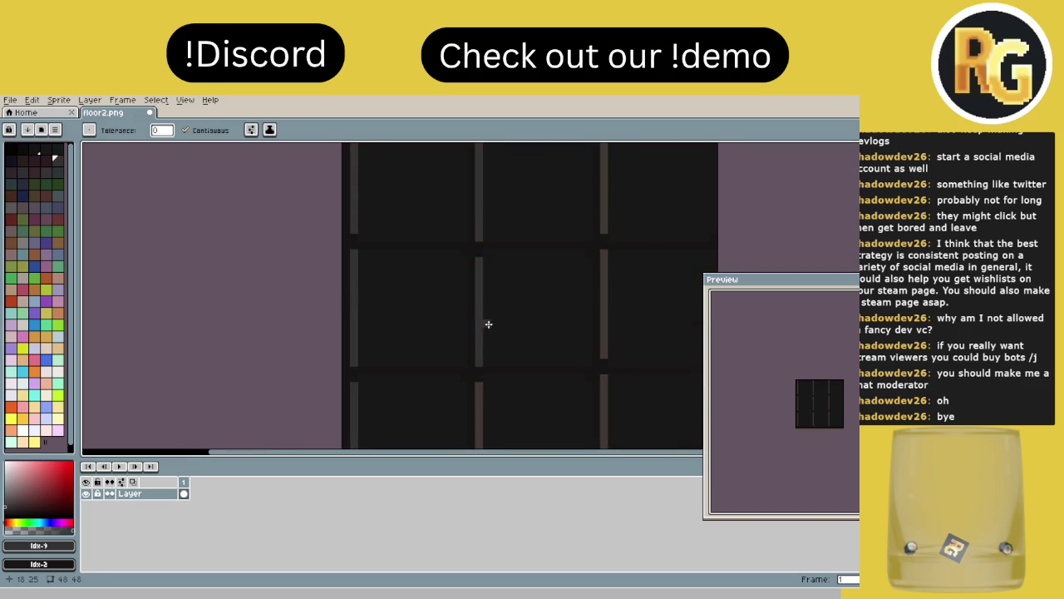
scroll(488, 324, down, 2)
scroll(430, 296, right, 1)
click(566, 324)
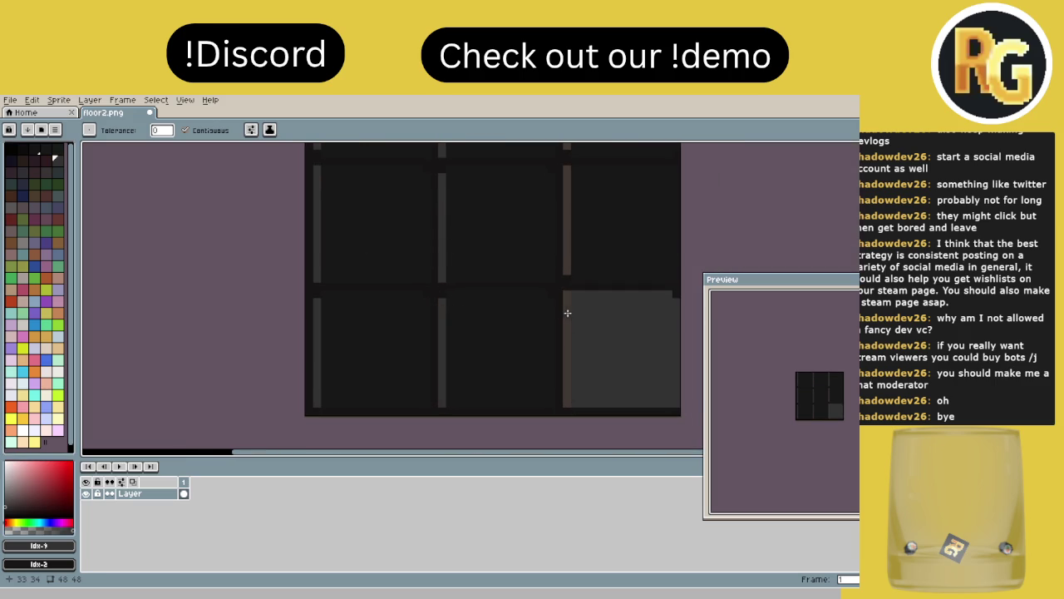
key(ctrl+z)
scroll(552, 298, up, 2)
scroll(545, 320, right, 1)
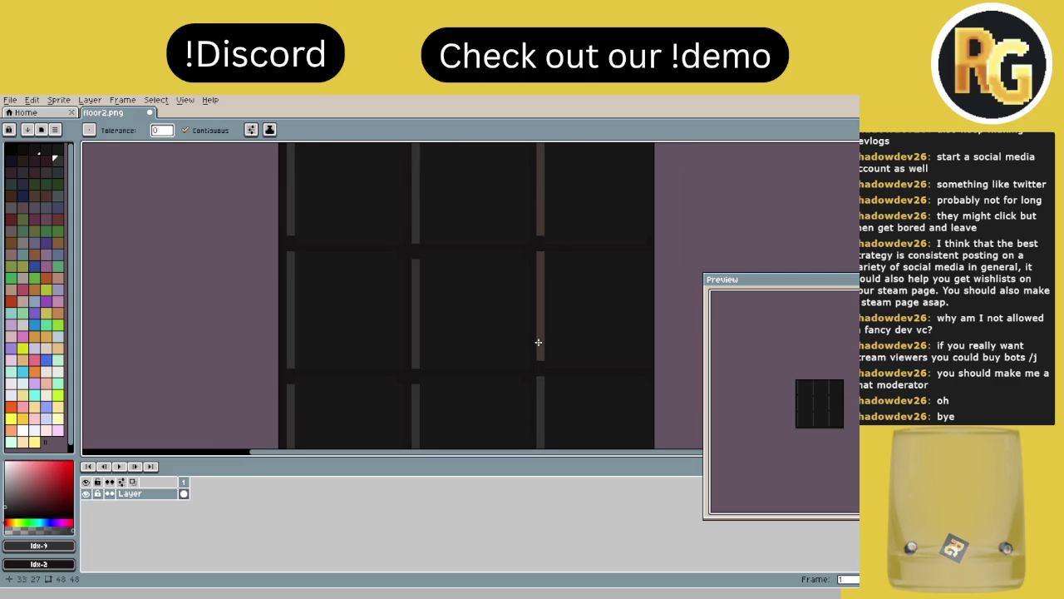
scroll(540, 241, down, 3)
scroll(578, 258, up, 1)
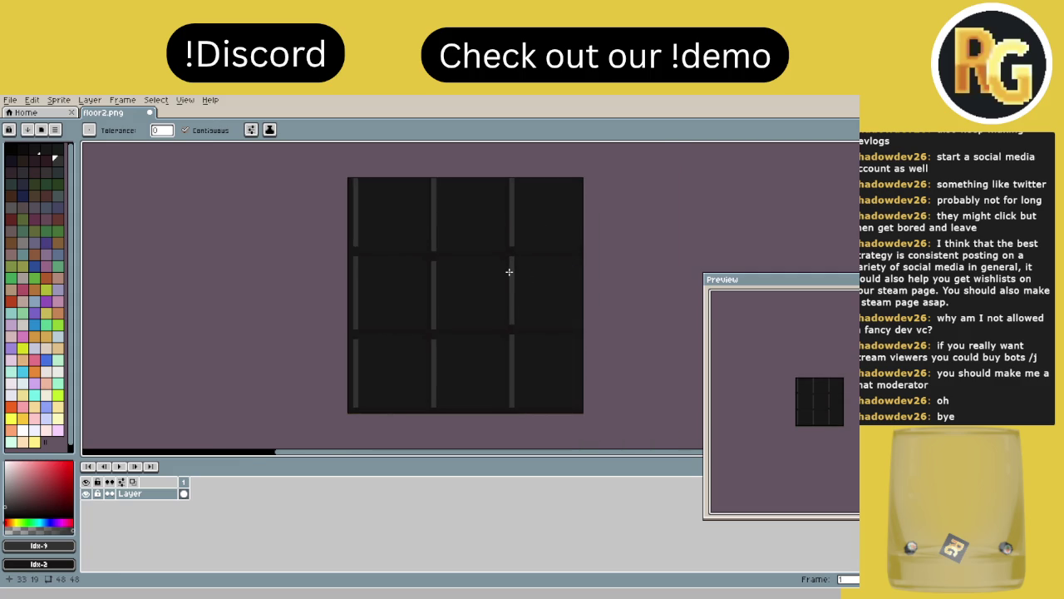
scroll(509, 272, down, 2)
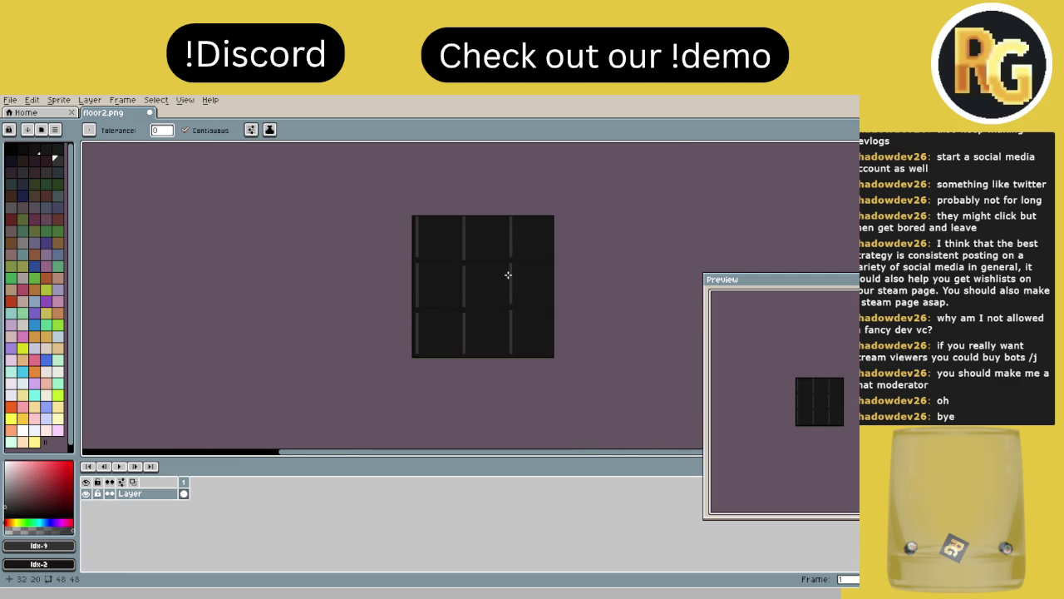
scroll(508, 276, up, 1)
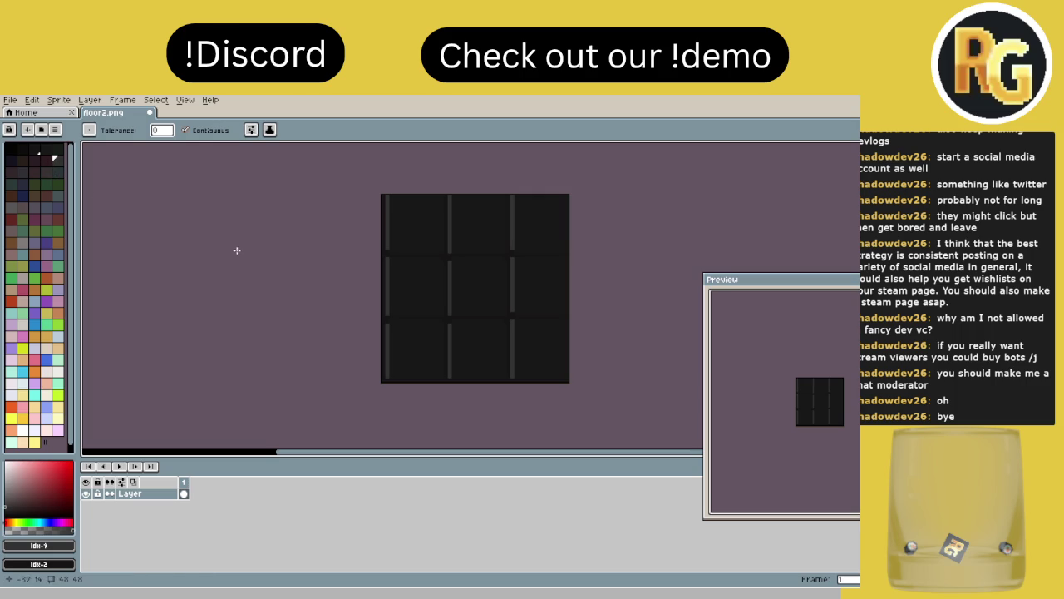
scroll(395, 329, up, 2)
- Fill the grout lines with the darkest swatch and the lower-left stripe dark, undoing the left-edge fills
click(22, 150)
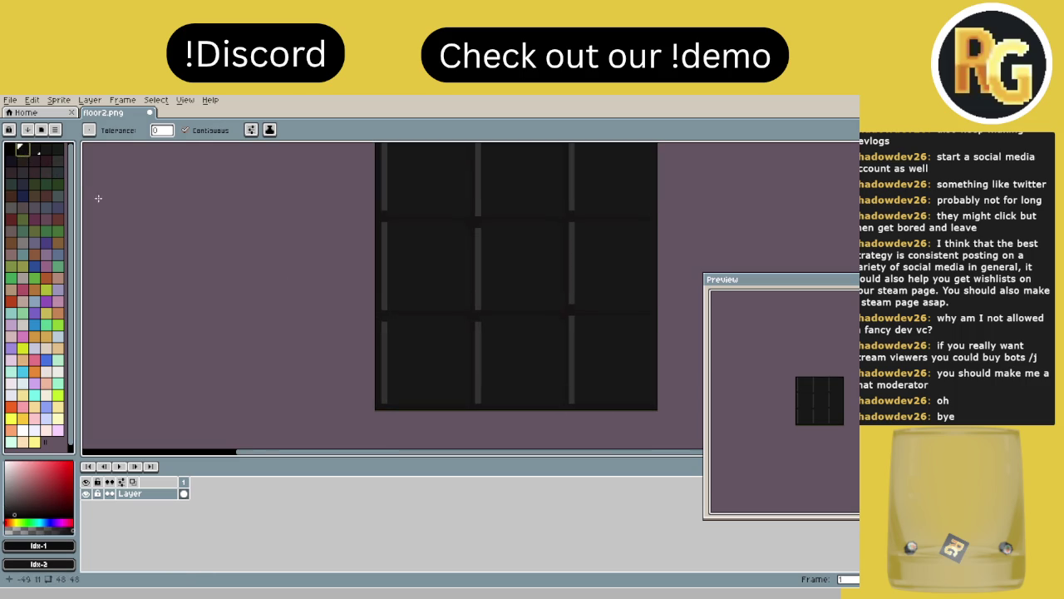
click(378, 349)
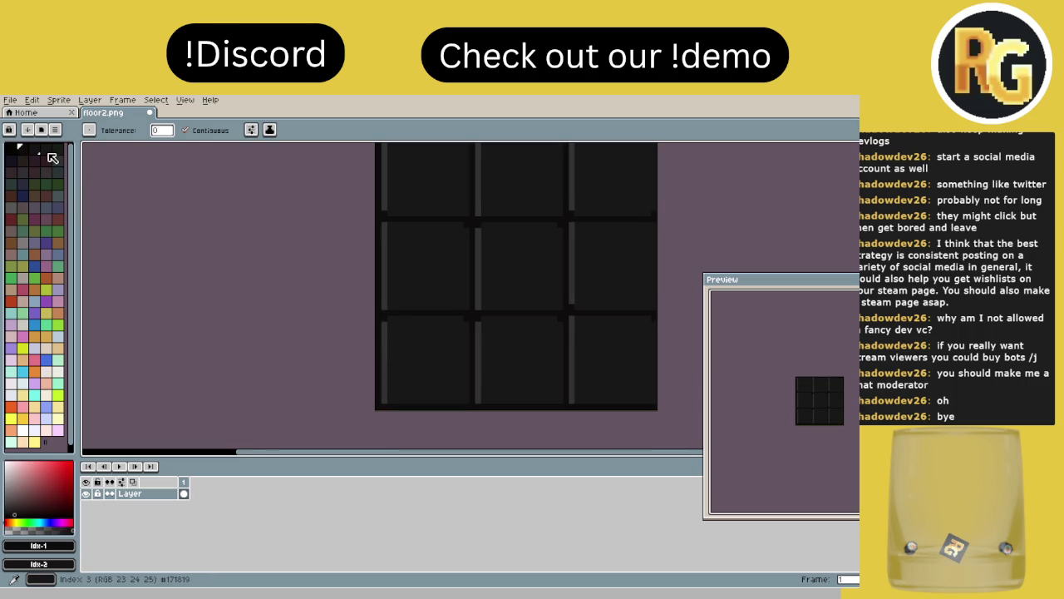
click(48, 153)
click(383, 357)
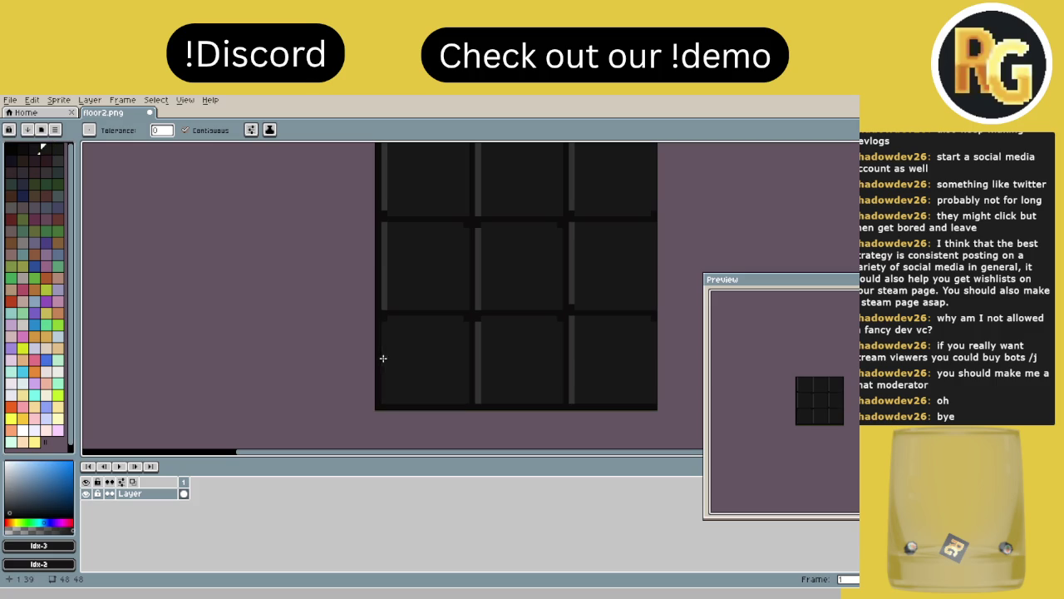
scroll(389, 298, up, 2)
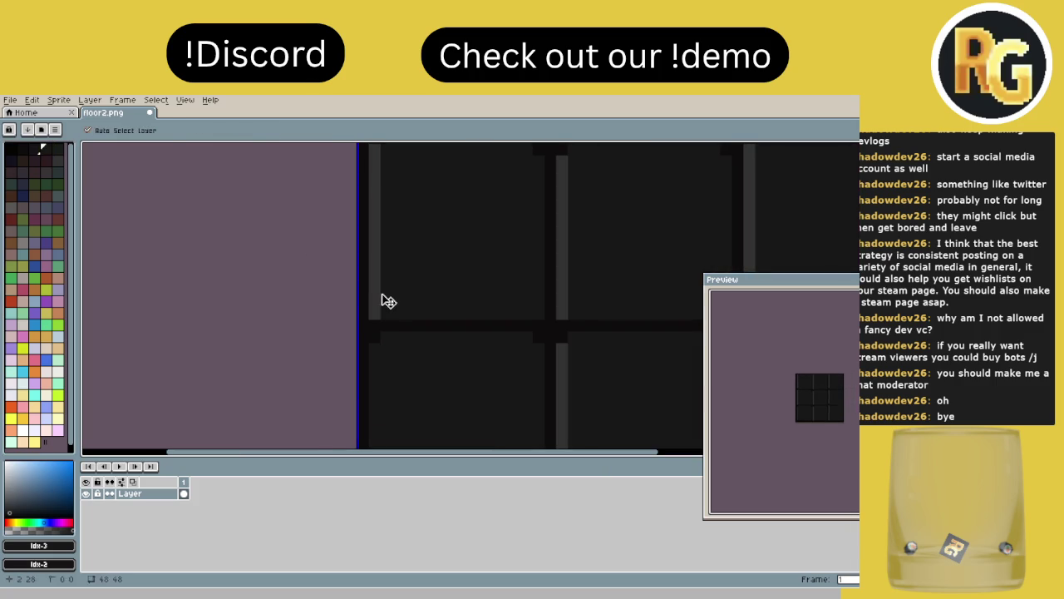
key(ctrl+z)
click(39, 155)
click(377, 398)
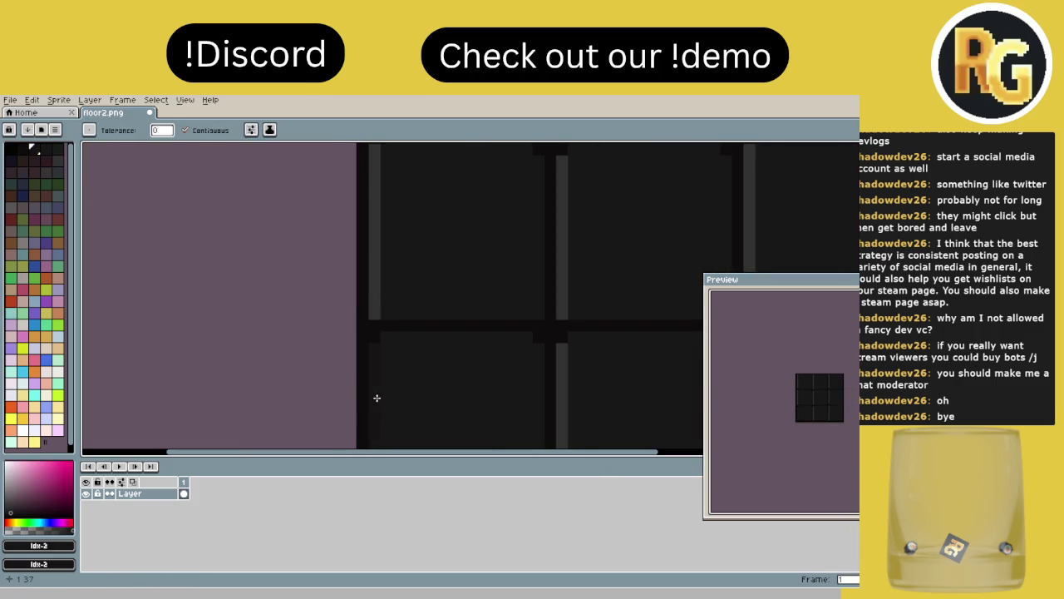
click(374, 279)
scroll(469, 311, down, 2)
key(ctrl+z)
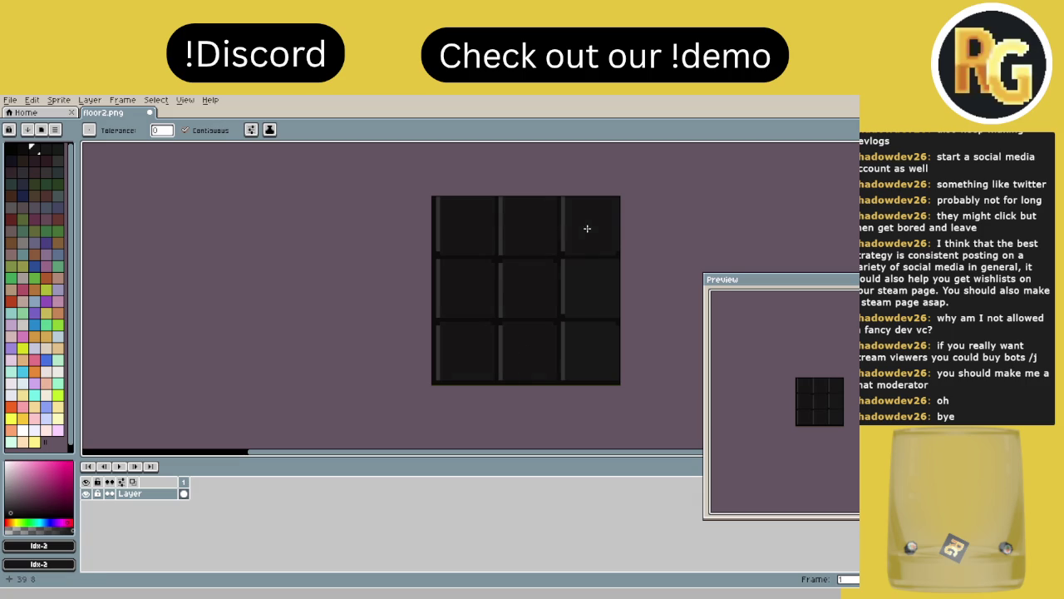
- Fill several remaining light stripes with dark and dark bluish swatches
click(56, 149)
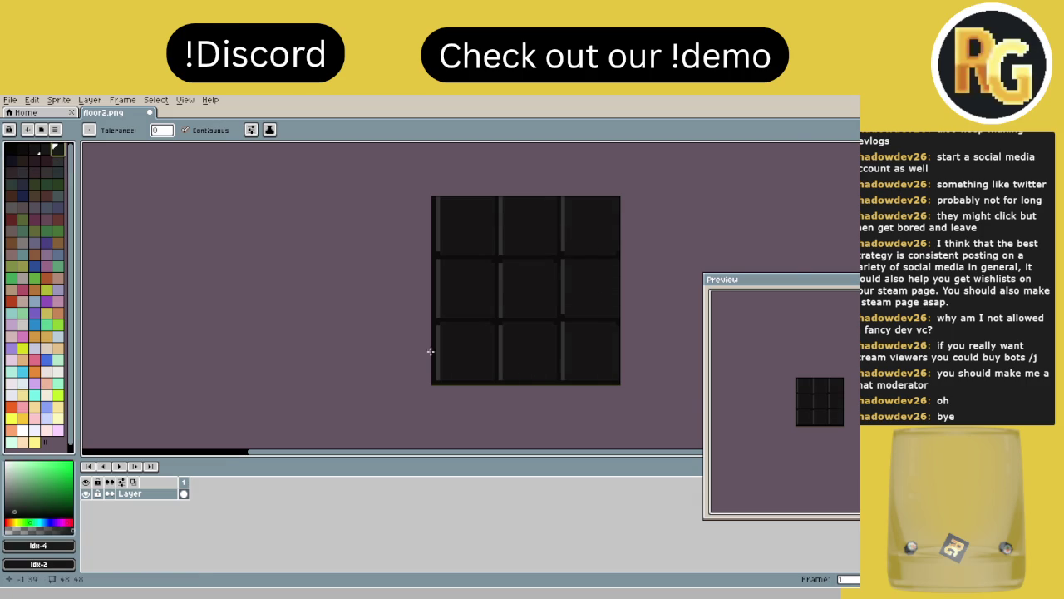
scroll(432, 353, up, 1)
click(440, 360)
click(563, 363)
drag(563, 363, 391, 409)
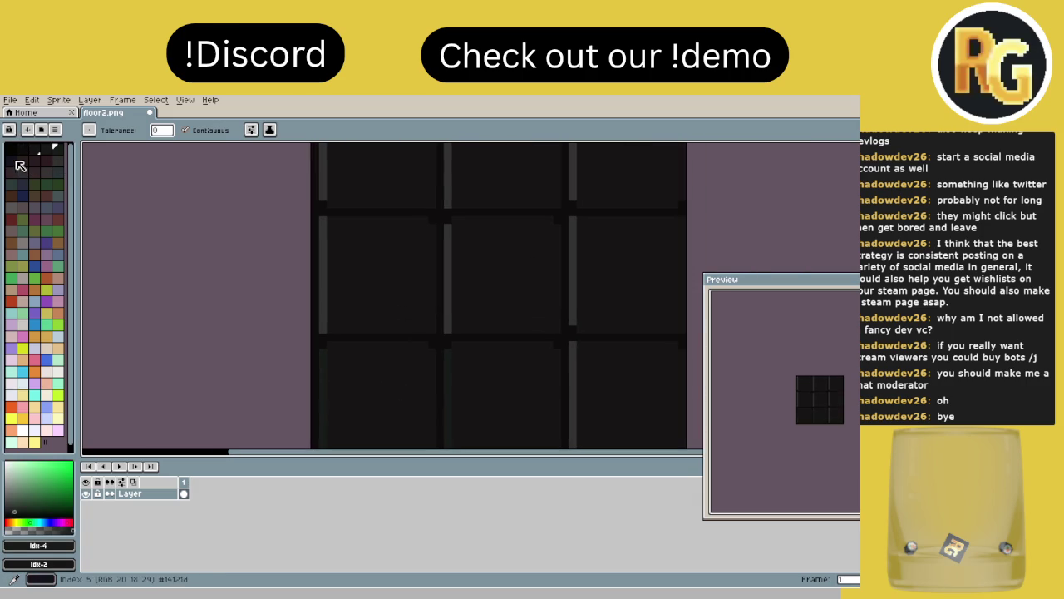
click(16, 161)
click(320, 383)
click(324, 309)
scroll(444, 368, down, 2)
click(35, 154)
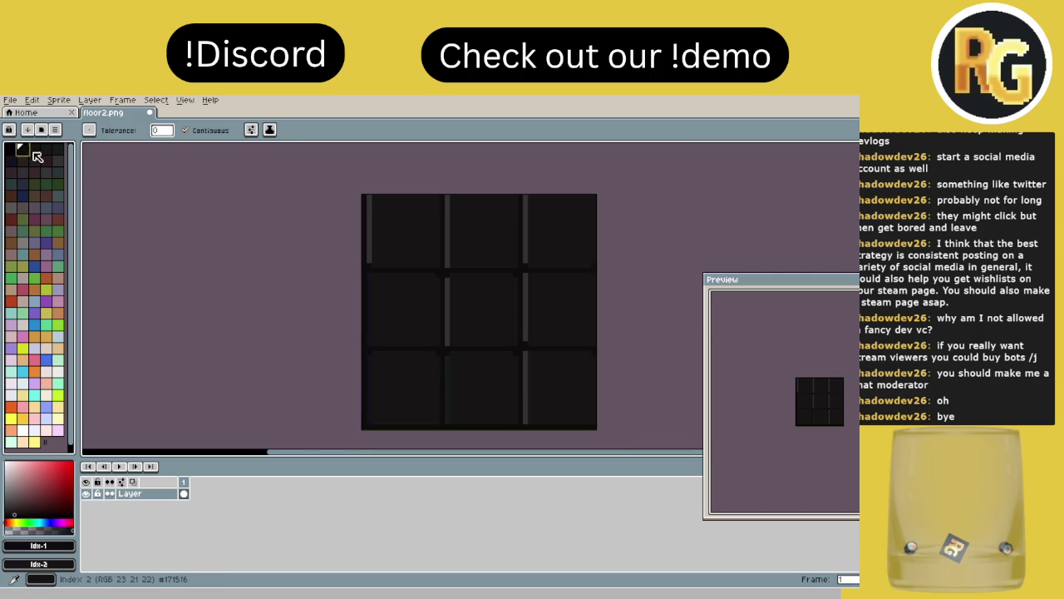
click(57, 159)
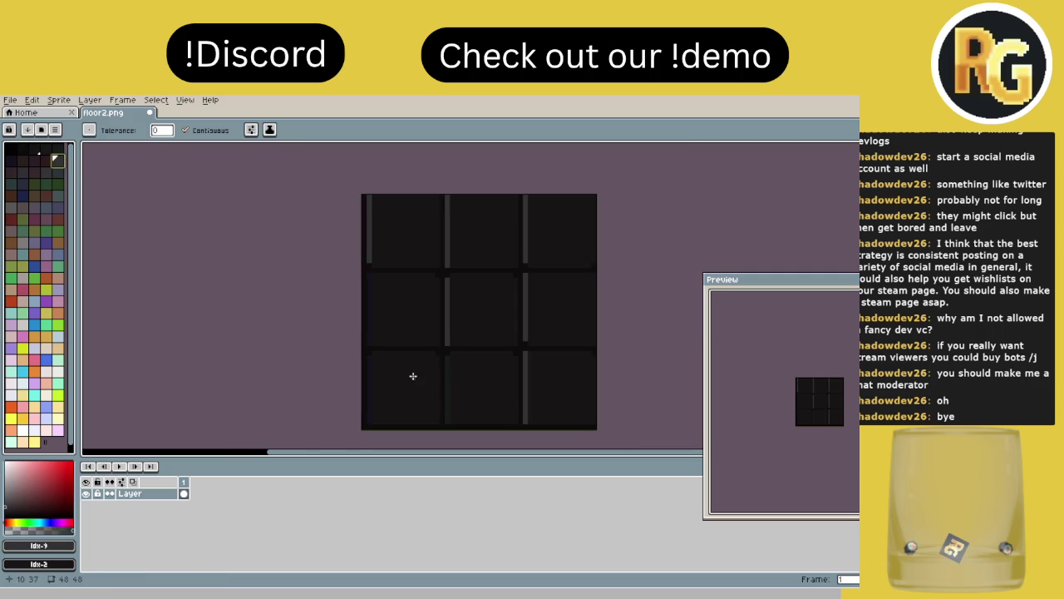
scroll(398, 374, up, 2)
click(463, 384)
scroll(354, 327, down, 2)
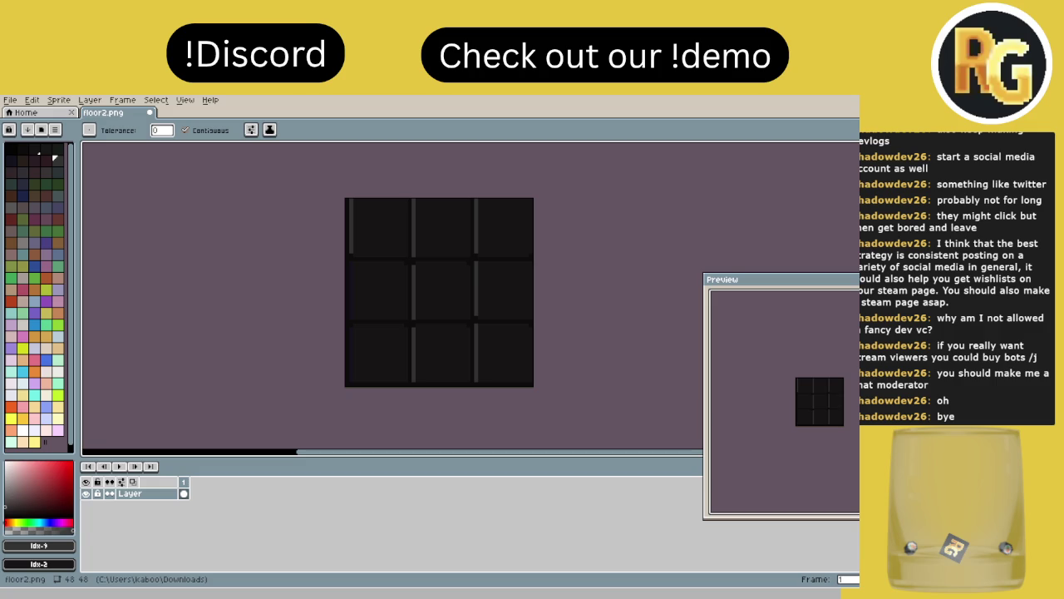
- Try a dark fill on the tile's left-edge light stripe, then undo it
scroll(407, 342, up, 3)
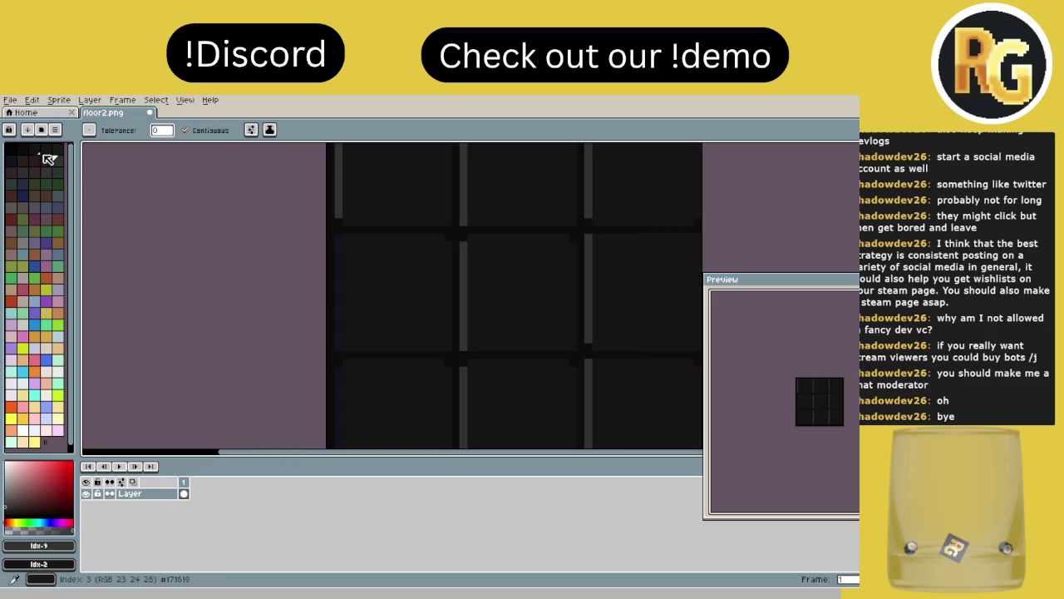
click(34, 150)
click(338, 205)
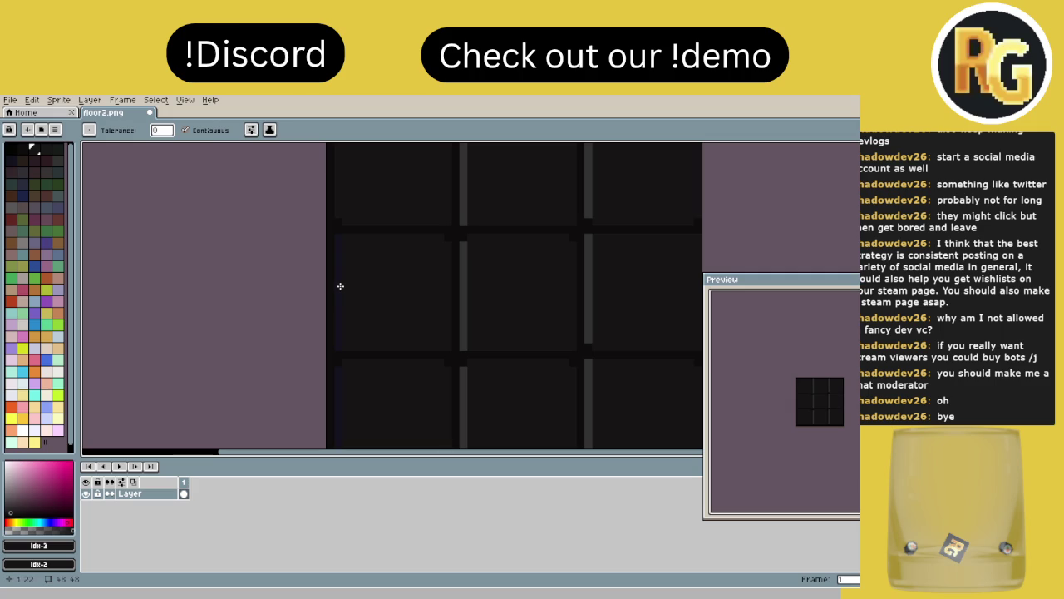
key(ctrl+z)
key(ctrl+z)
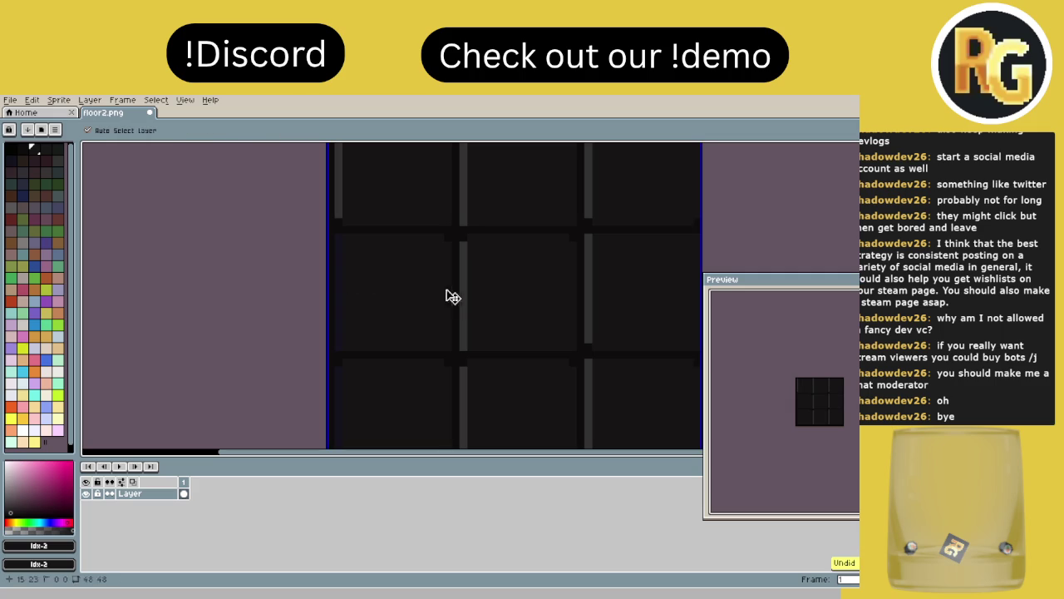
scroll(351, 340, down, 2)
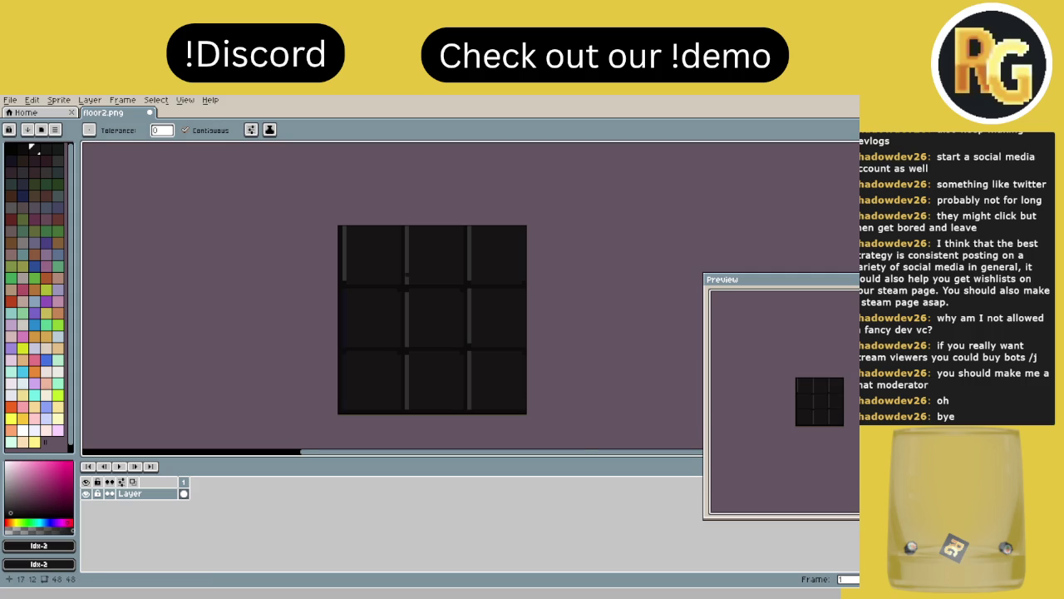
scroll(409, 300, up, 1)
- Pick a dark swatch and fill the left strip and the middle column's upper and lower strips
alt+click(339, 247)
click(313, 257)
scroll(315, 305, up, 1)
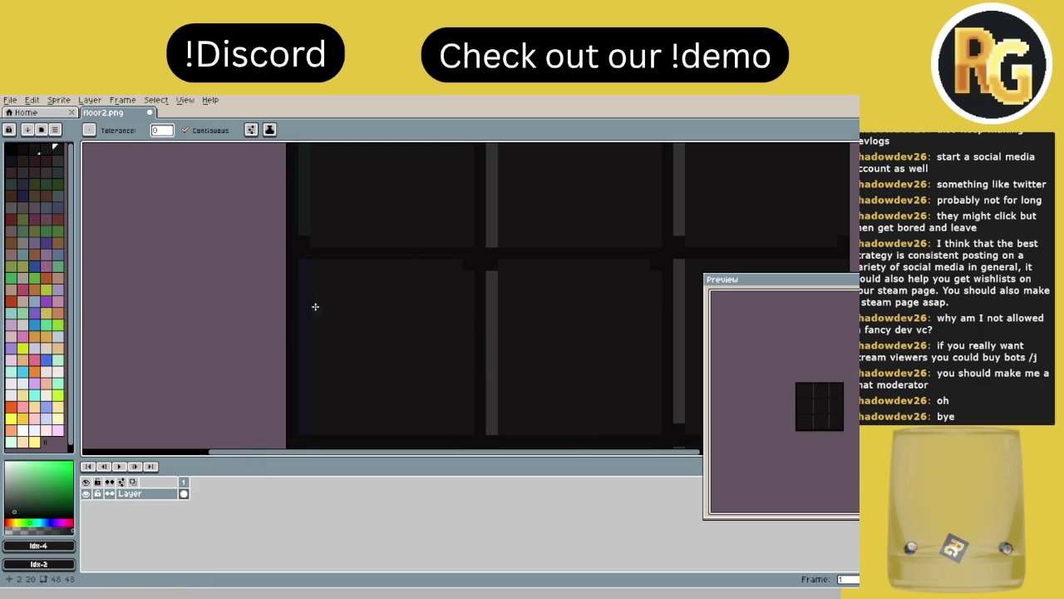
click(490, 235)
click(494, 321)
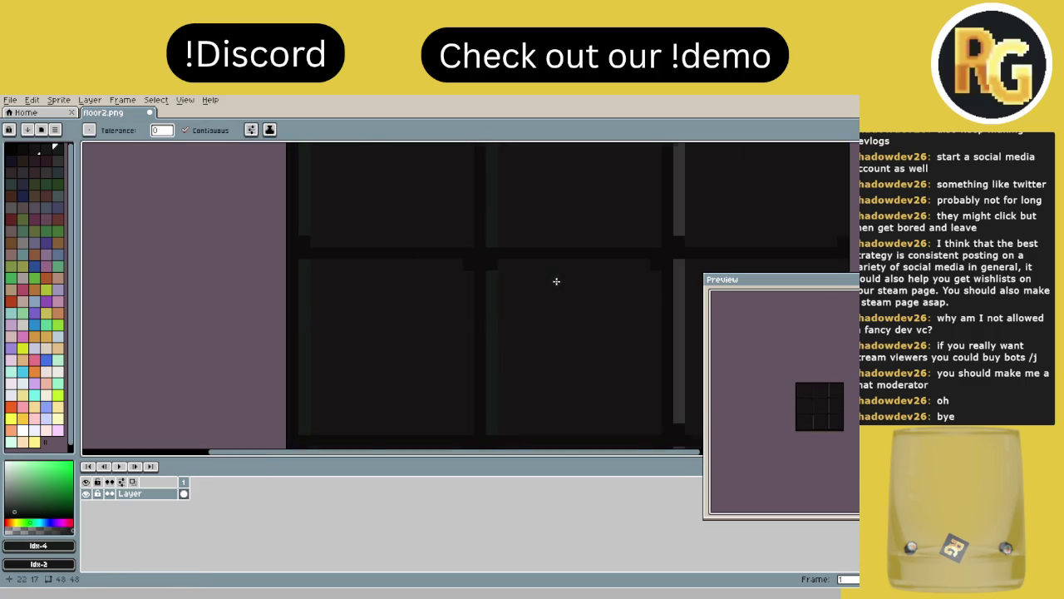
scroll(547, 285, down, 2)
- Fill the three right-hand light strips and the bottom-middle square's strip dark
click(569, 258)
click(570, 315)
click(570, 384)
click(494, 394)
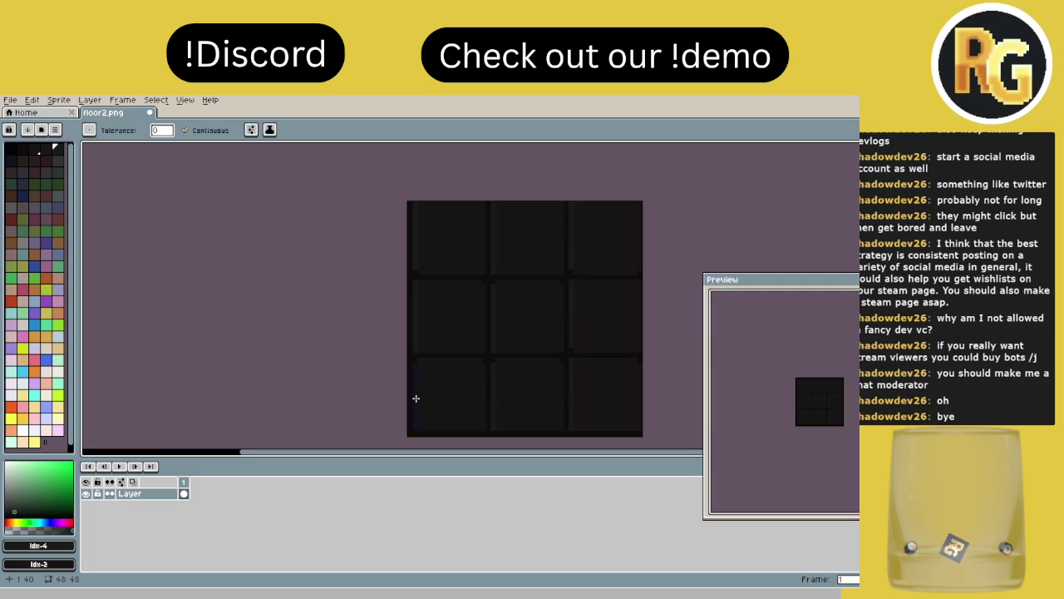
scroll(505, 296, down, 2)
drag(535, 285, 499, 294)
scroll(547, 267, down, 3)
scroll(547, 267, up, 2)
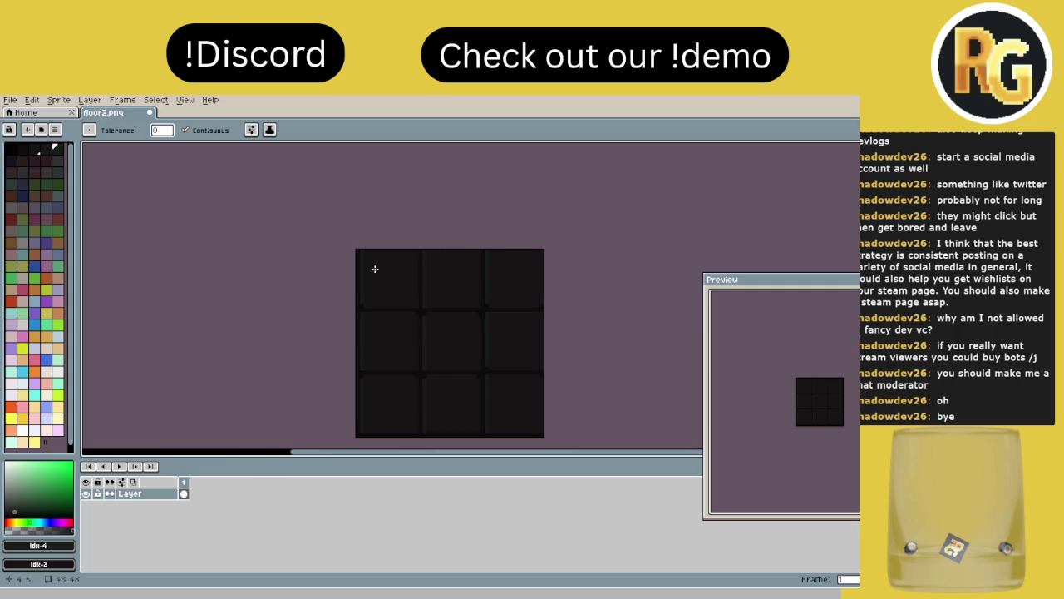
scroll(348, 271, down, 2)
scroll(373, 270, up, 2)
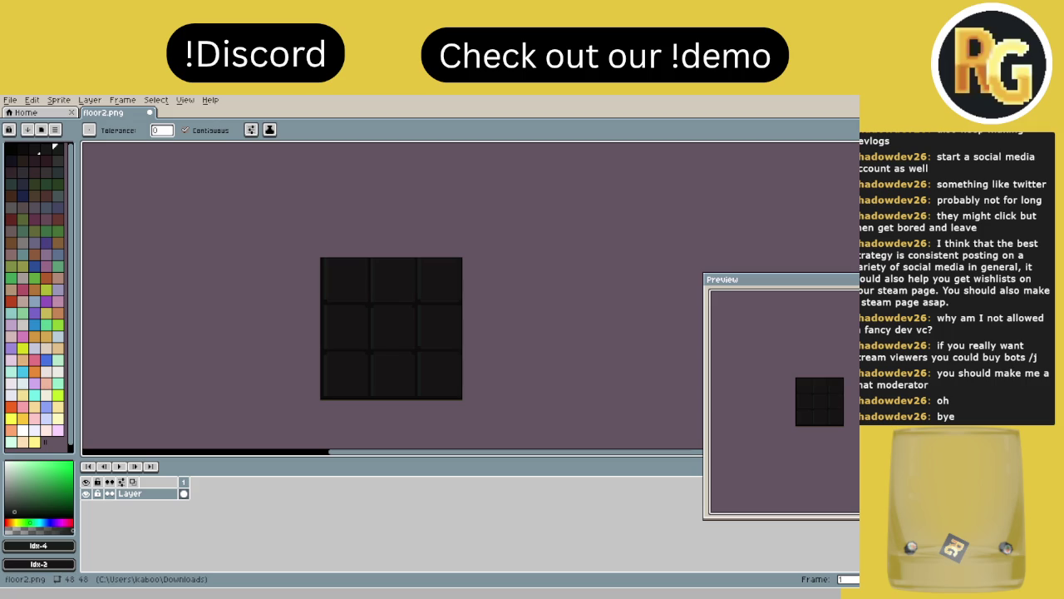
- Create a new 288x288 sprite from the File menu
click(10, 99)
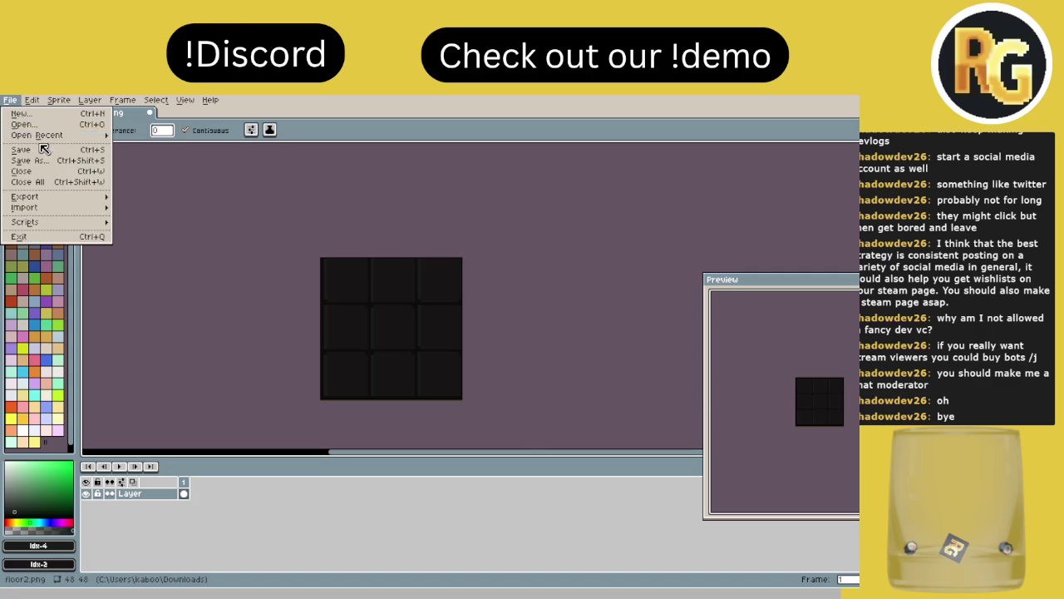
click(39, 116)
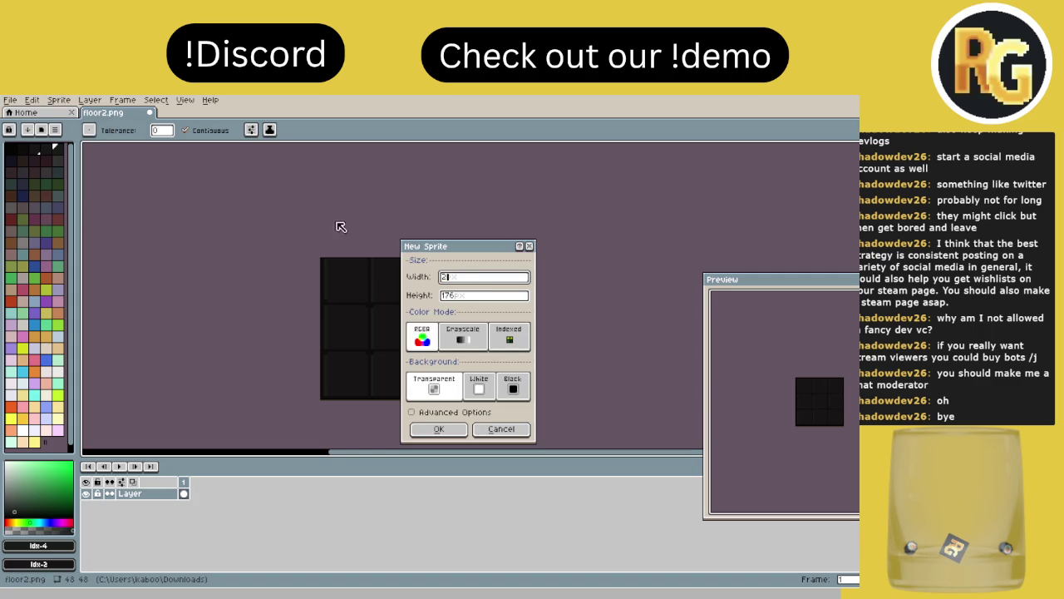
double_click(449, 295)
text(288)
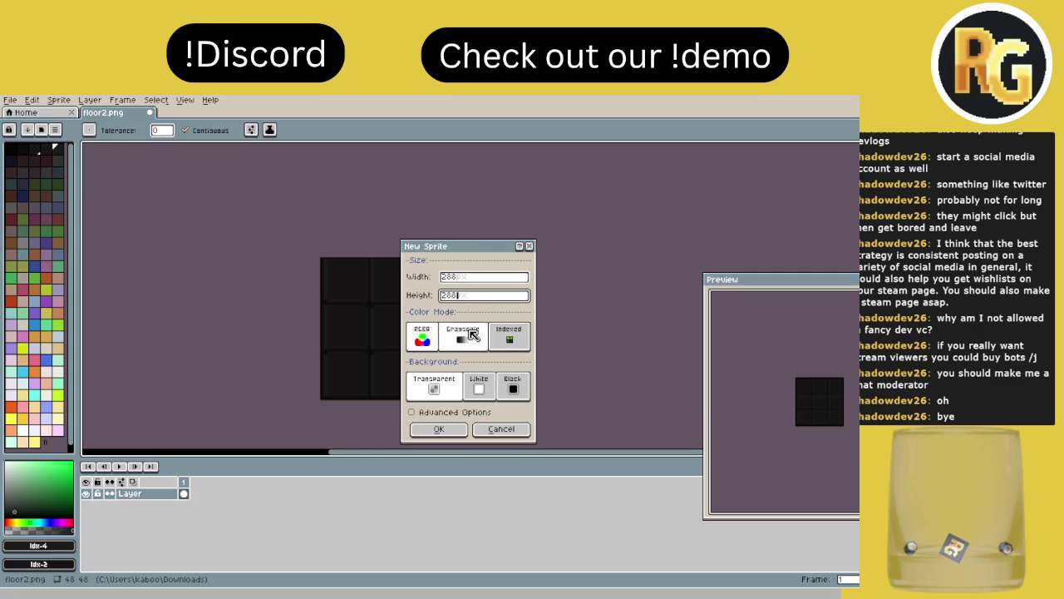
click(462, 429)
- Back in floor2.png, select the whole 48x48 tile with the Rectangular Marquee
click(103, 112)
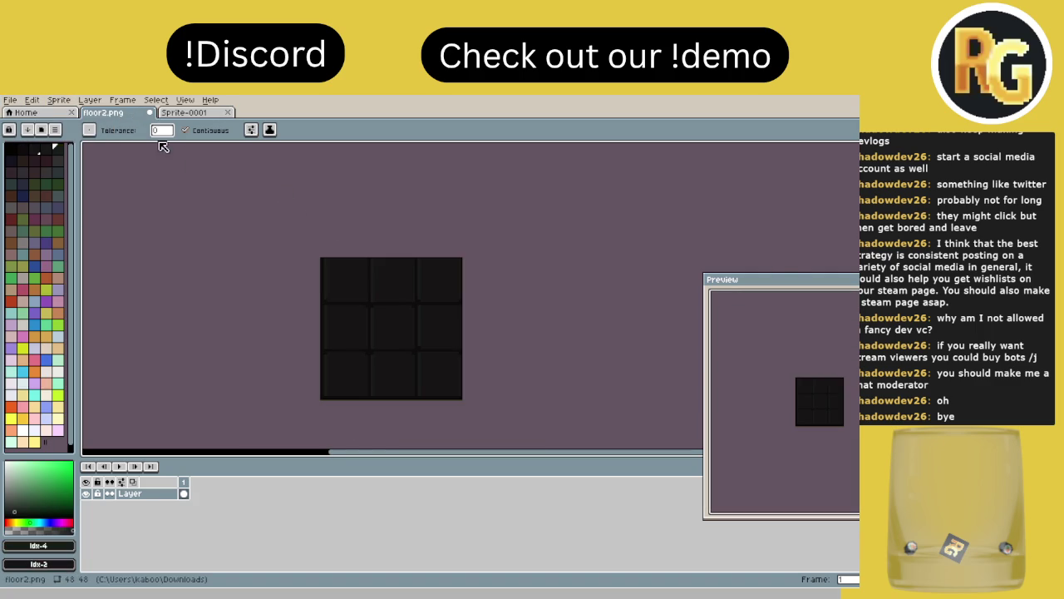
click(854, 148)
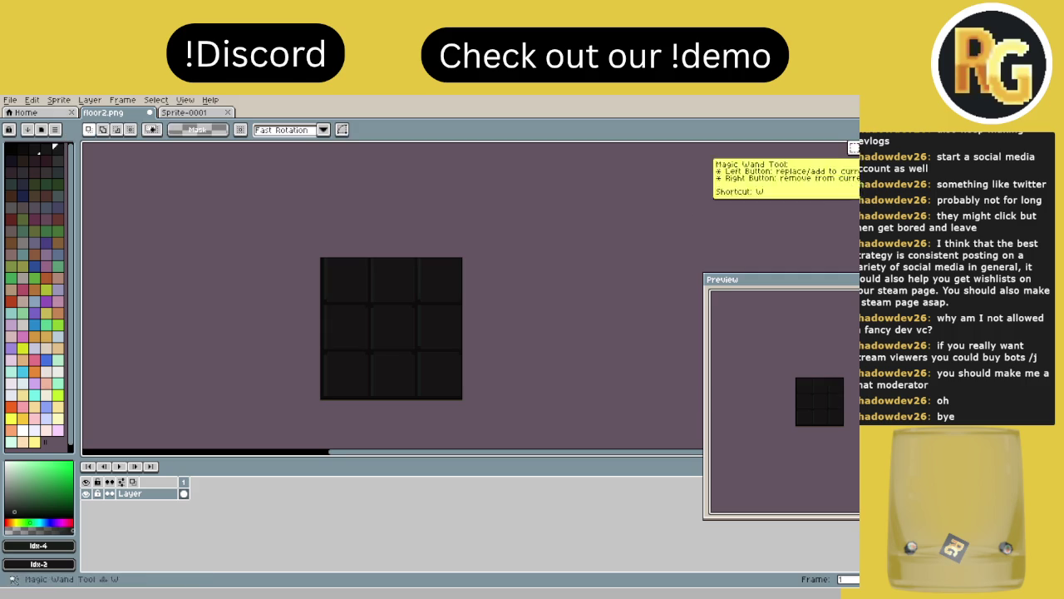
scroll(321, 257, up, 1)
mouse_move(321, 257)
mouse_down()
mouse_move(520, 427)
mouse_move(507, 442)
mouse_move(513, 452)
mouse_up()
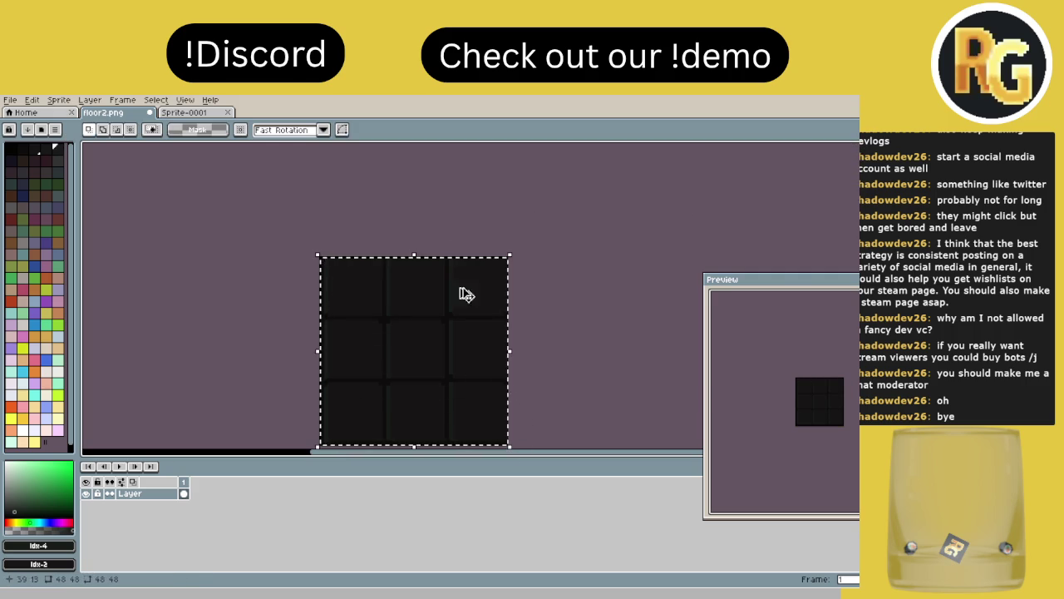
- Paste the tile into the new sprite and align a copy along the top row
click(195, 112)
key(ctrl+v)
mouse_move(391, 191)
mouse_down()
mouse_move(414, 203)
mouse_move(439, 193)
mouse_up()
scroll(413, 283, up, 3)
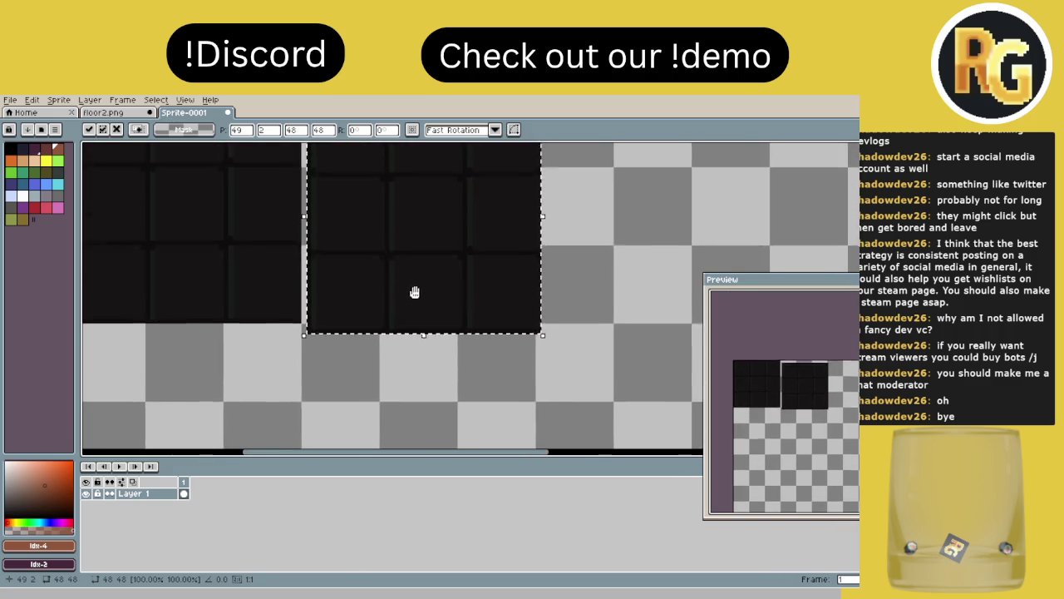
scroll(413, 275, down, 1)
drag(407, 279, 404, 271)
key(Down)
- Place a third tile copy at the end of the top row, commit it, and deselect
scroll(425, 266, right, 3)
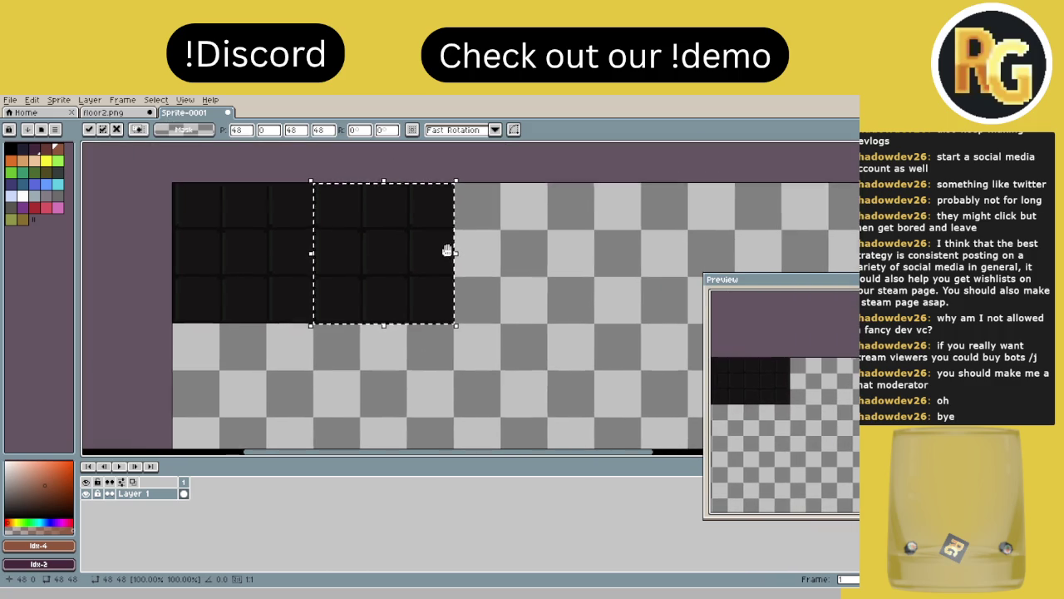
key(Left)
key(Left)
key(Left)
mouse_move(262, 257)
mouse_down()
mouse_move(535, 283)
mouse_move(541, 257)
mouse_up()
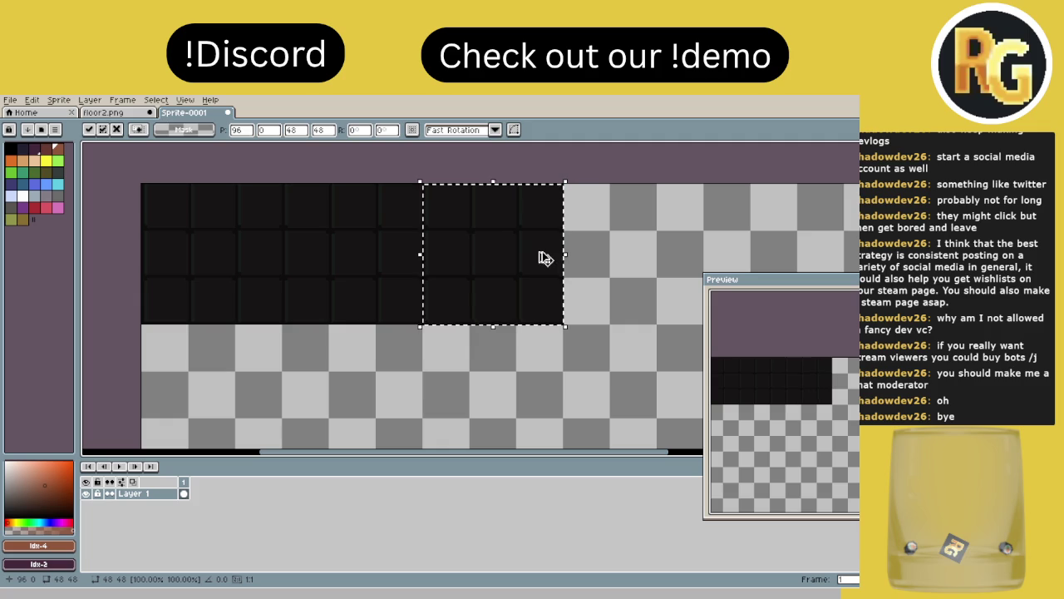
key(Return)
scroll(485, 271, down, 3)
scroll(491, 275, up, 4)
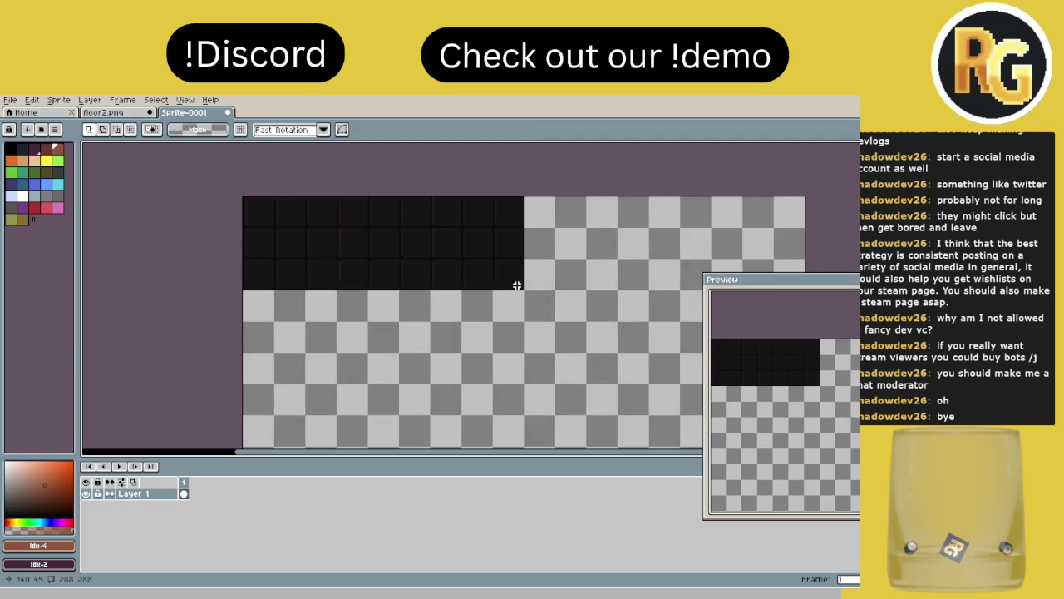
drag(528, 291, 460, 235)
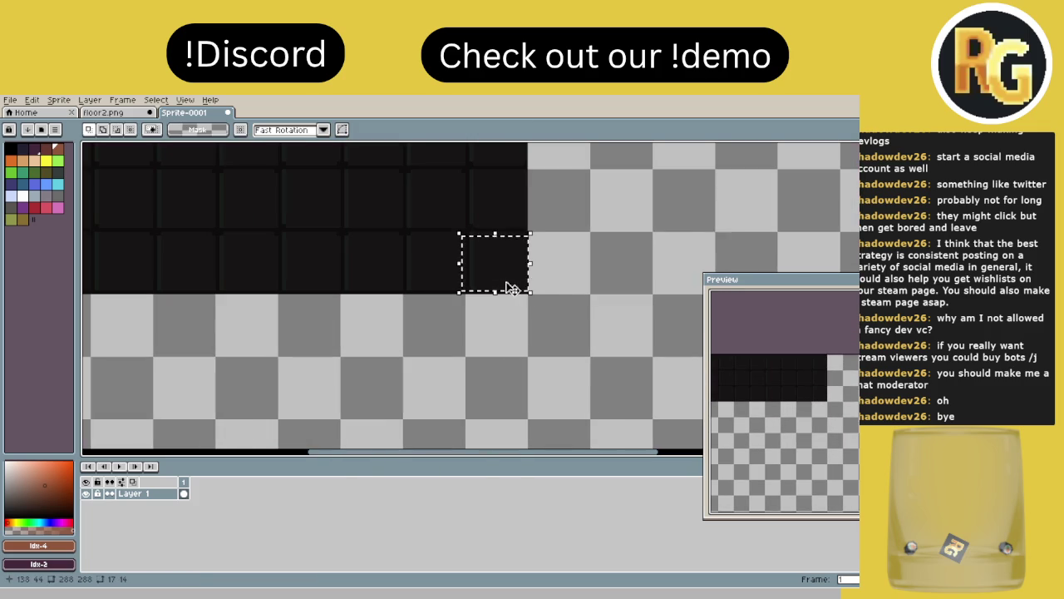
key(ctrl+d)
- Select the 144x48 row of three tiles and copy it 48 px down into the second row
scroll(541, 300, down, 2)
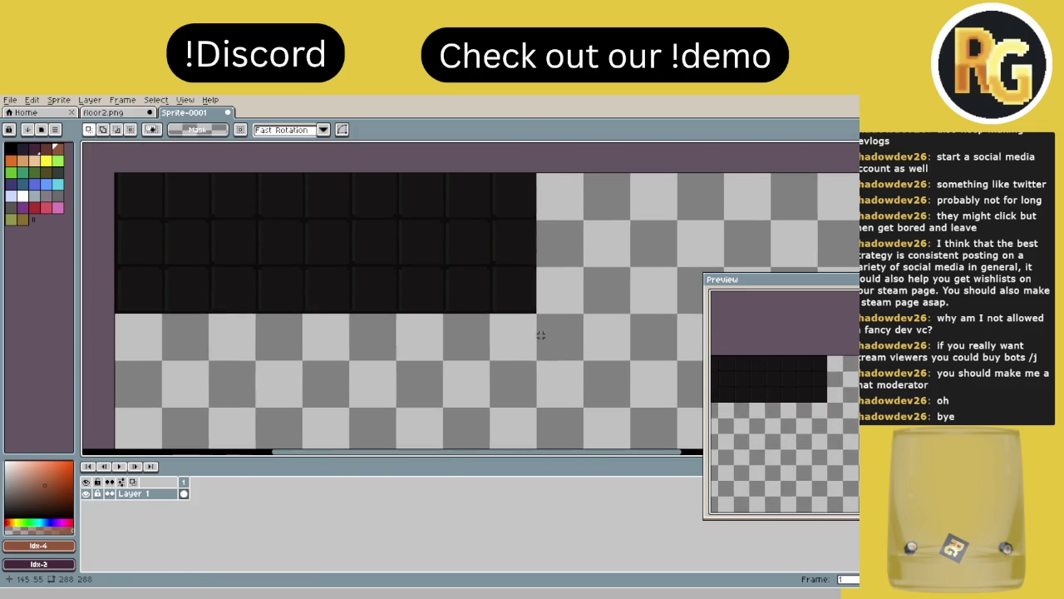
mouse_move(533, 311)
mouse_down()
mouse_move(442, 267)
mouse_move(119, 186)
mouse_move(113, 171)
mouse_up()
scroll(330, 219, down, 2)
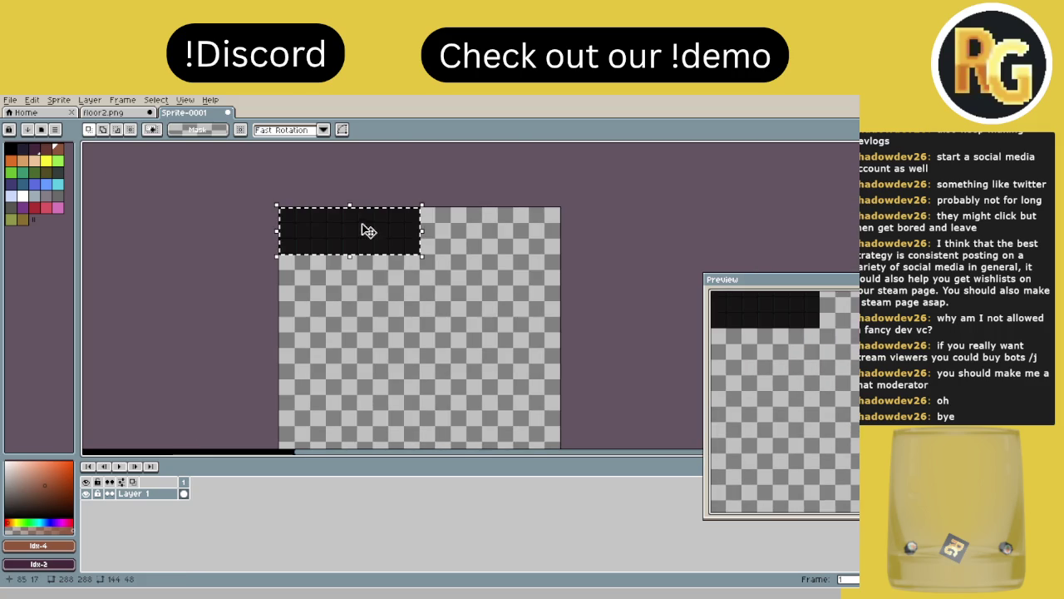
click(401, 241)
mouse_move(402, 241)
mouse_down()
mouse_move(351, 283)
mouse_move(366, 279)
mouse_up()
scroll(399, 265, up, 3)
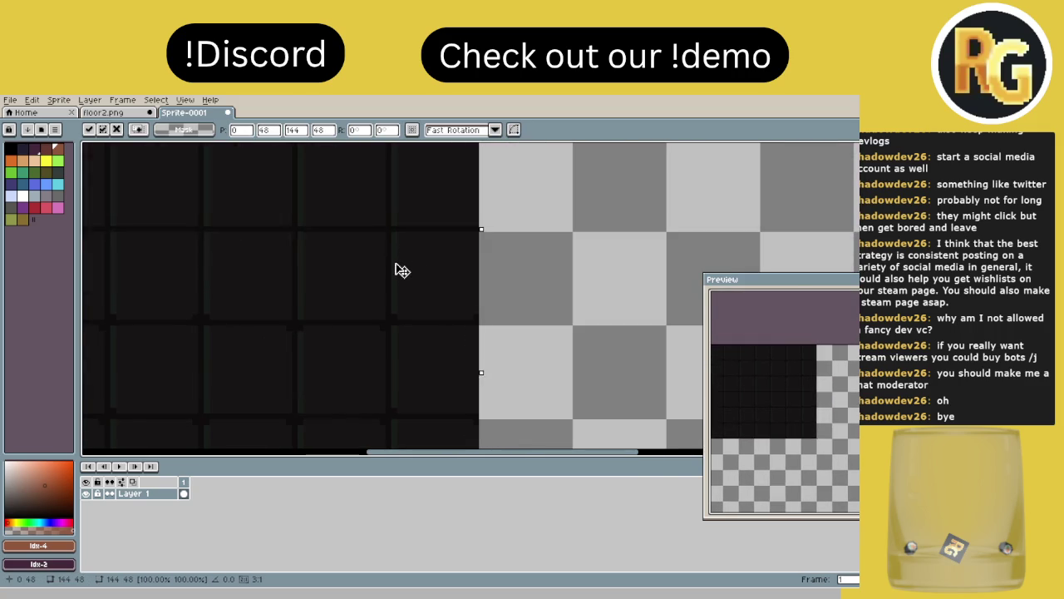